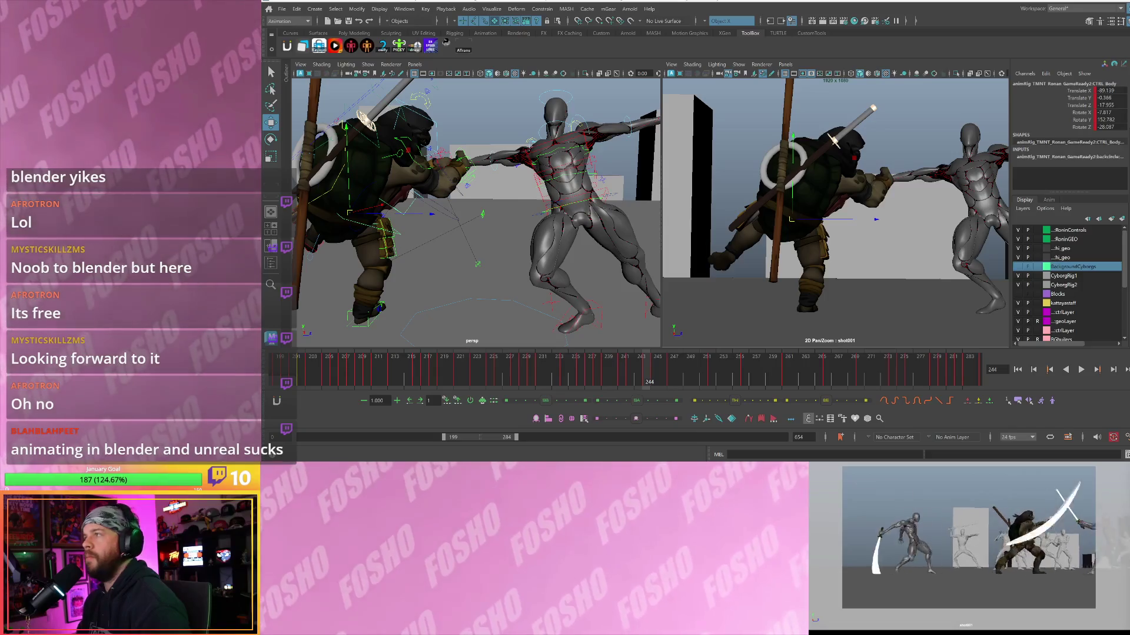
- Play the fight exchange and stop on frame 252, where the turtle lunges at the cyborg
key("alt+v")
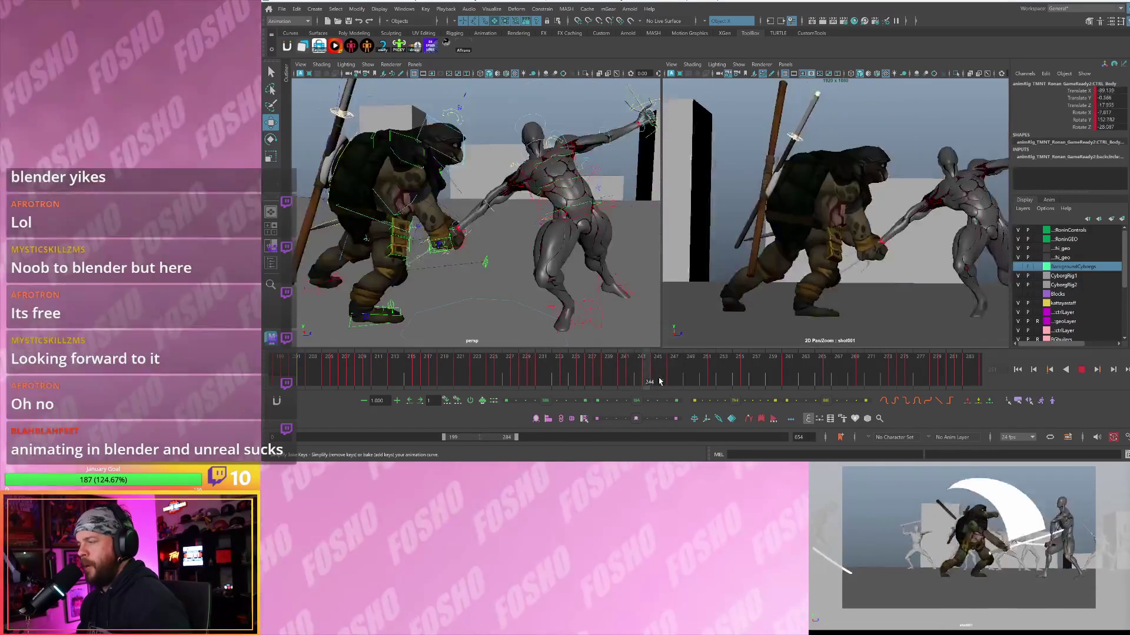
left_click_drag(659, 381, 710, 375)
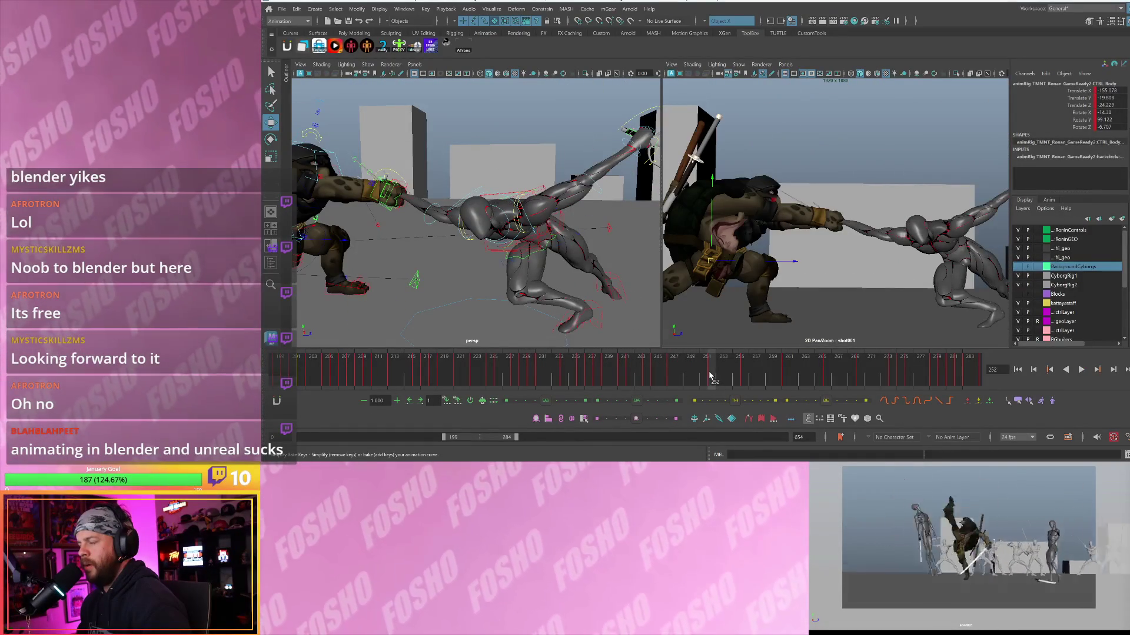
key("alt+v")
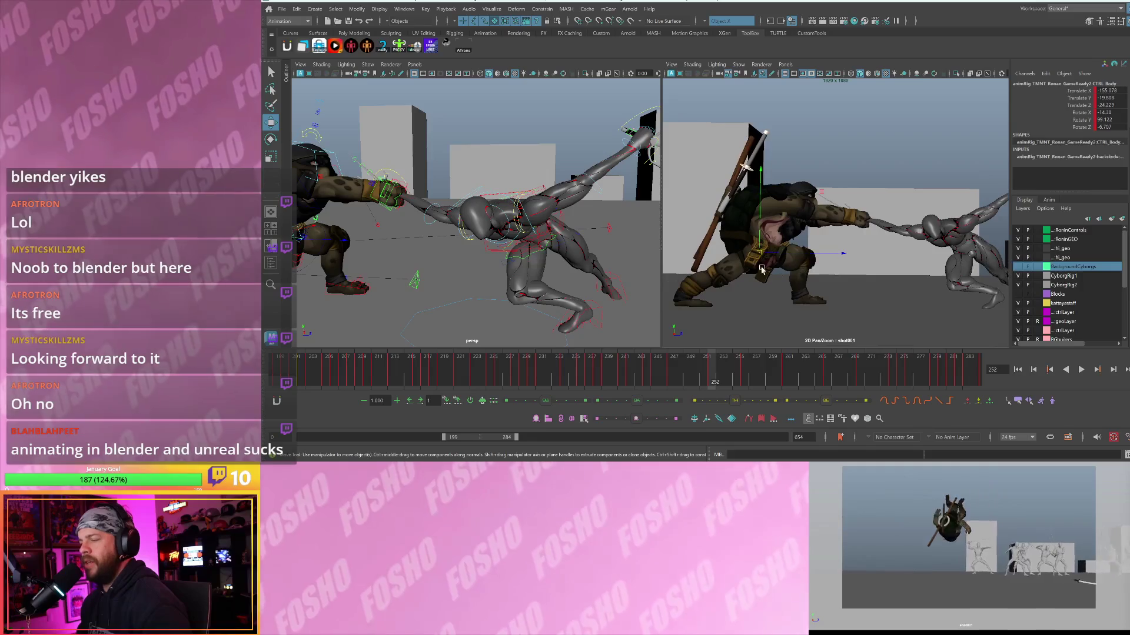
- Frame the turtle ninja's foot control and orbit around the foot and leg to inspect it
key("f")
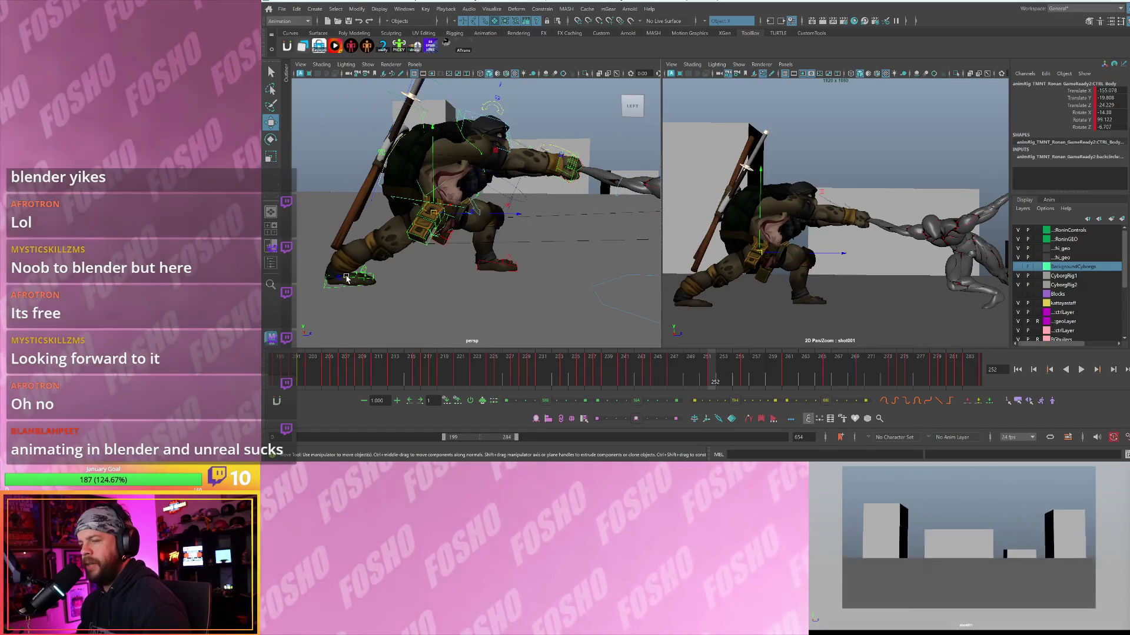
left_click(359, 279)
key("f")
mouse_move(420, 237)
left_mouse_down("alt")
mouse_move(504, 254)
mouse_move(449, 251)
mouse_move(429, 265)
mouse_move(484, 237)
left_mouse_up("alt")
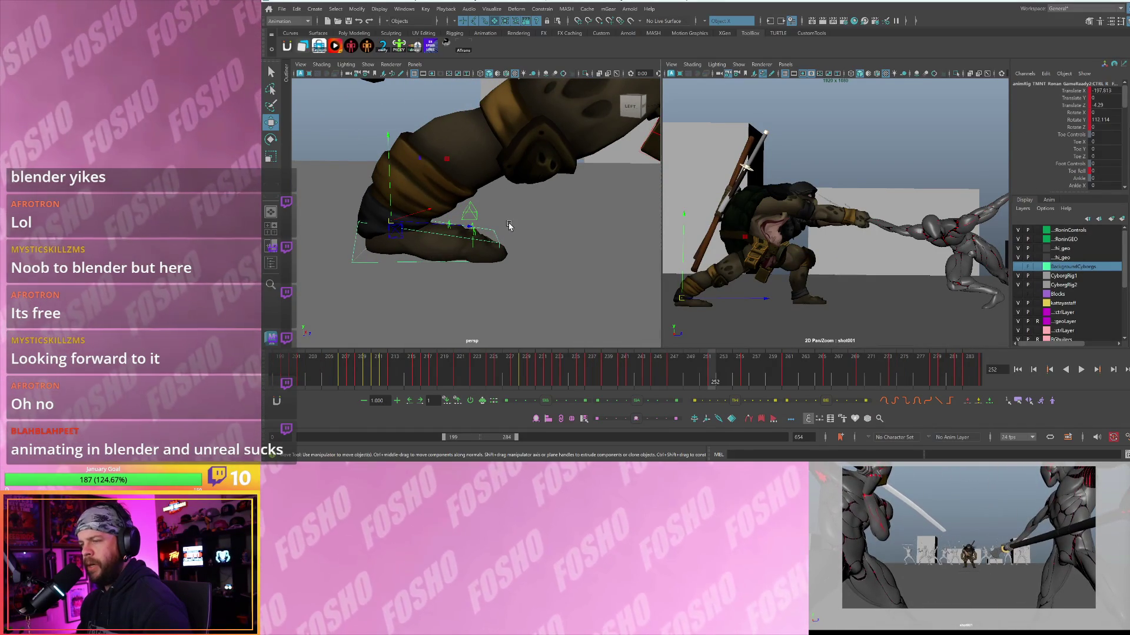
left_click(507, 224)
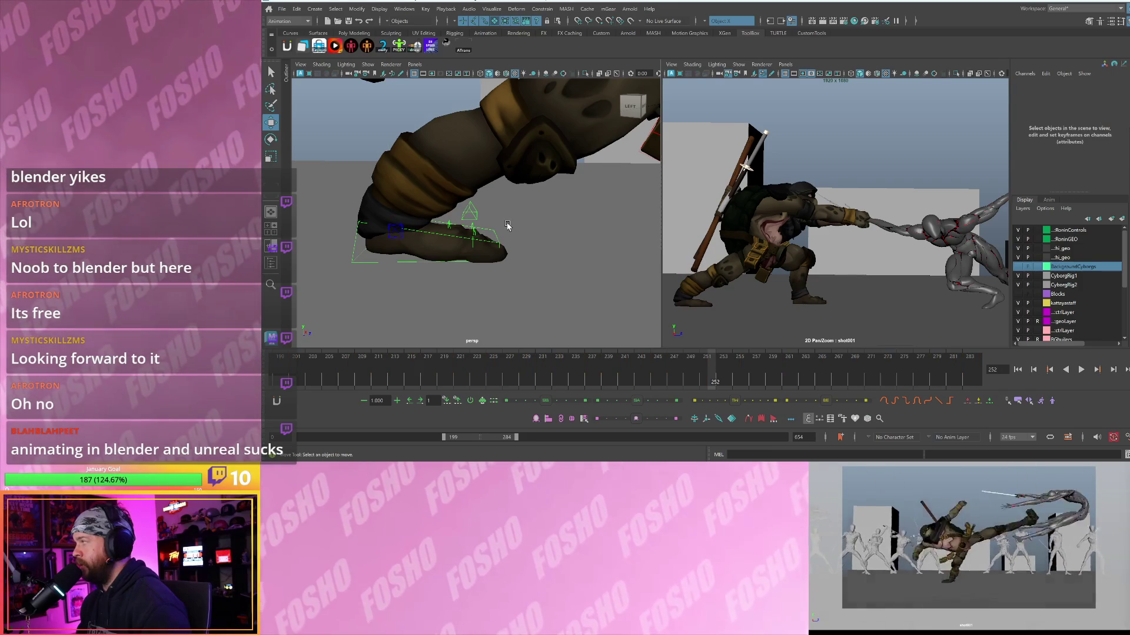
left_click_drag(505, 232, 504, 245, "alt")
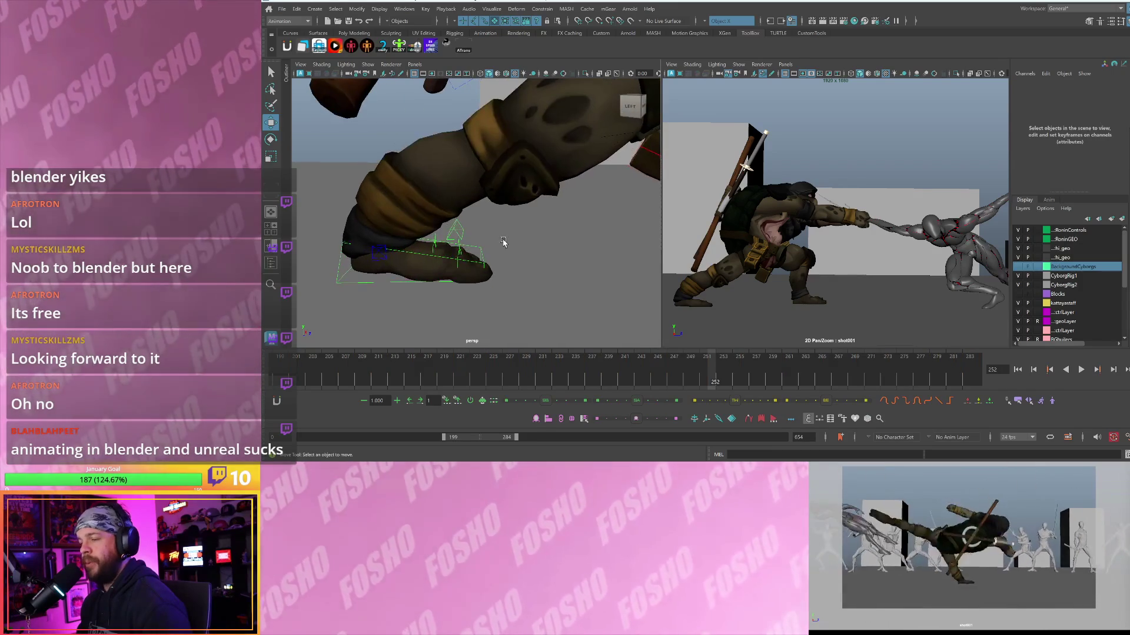
- Select the turtle's toe control, frame it with the leg, and switch to the Rotate tool
left_click(434, 249)
key("f")
mouse_move(444, 244)
right_mouse_down("alt")
mouse_move(395, 187)
mouse_move(412, 206)
right_mouse_up("alt")
left_click_drag(411, 205, 452, 233, "alt")
key("e")
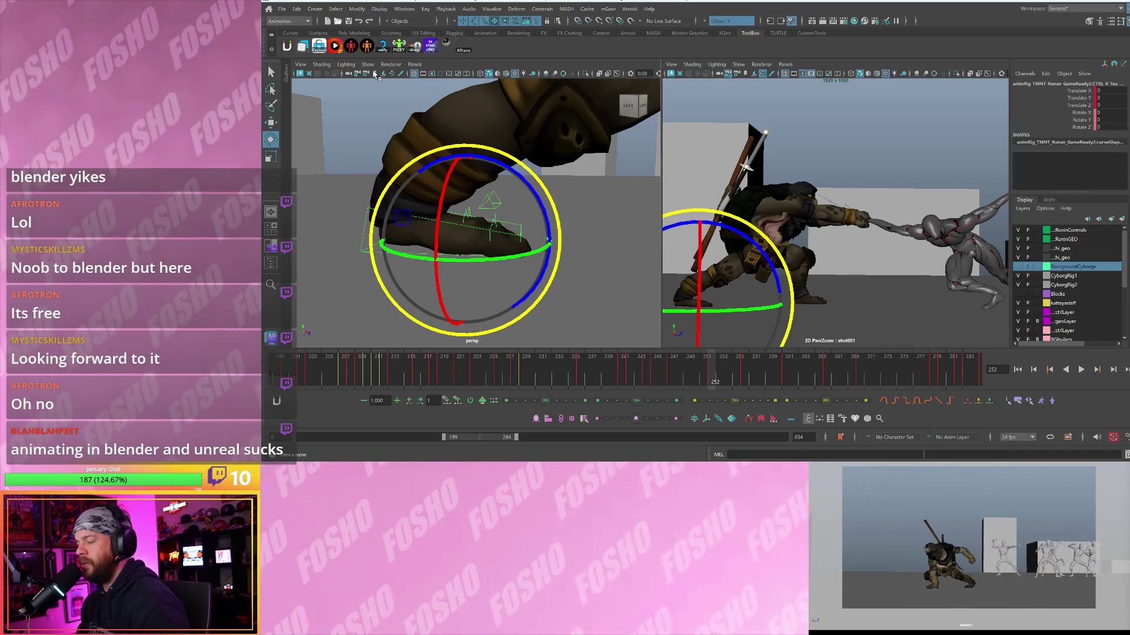
- Stop playback on frame 252 and select the turtle ninja's foot control
key("alt+v")
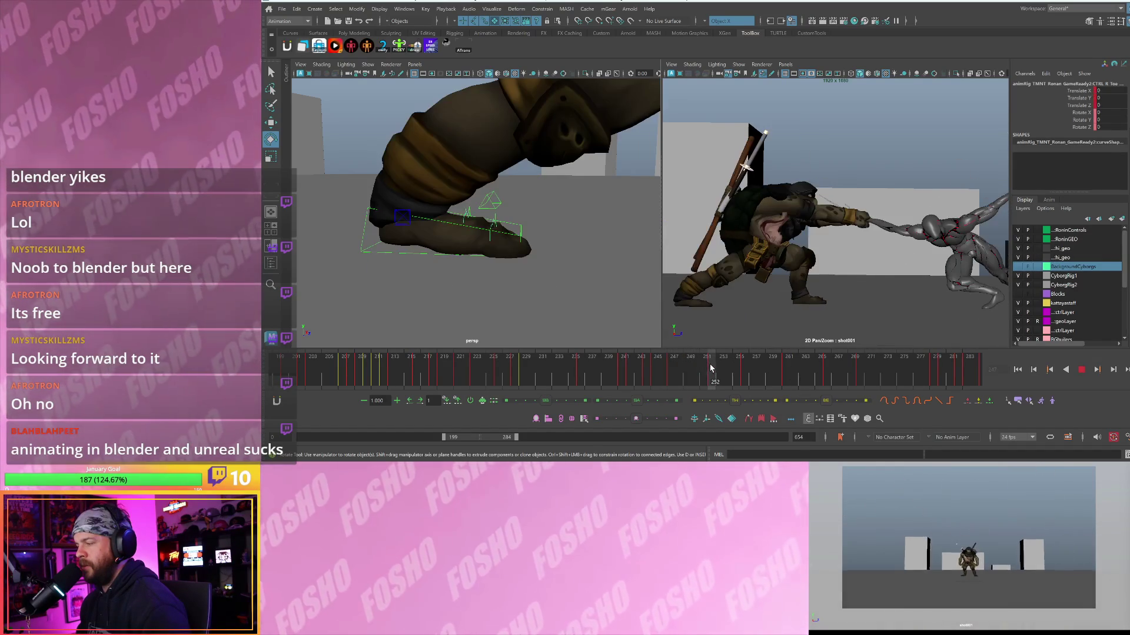
left_click(713, 369)
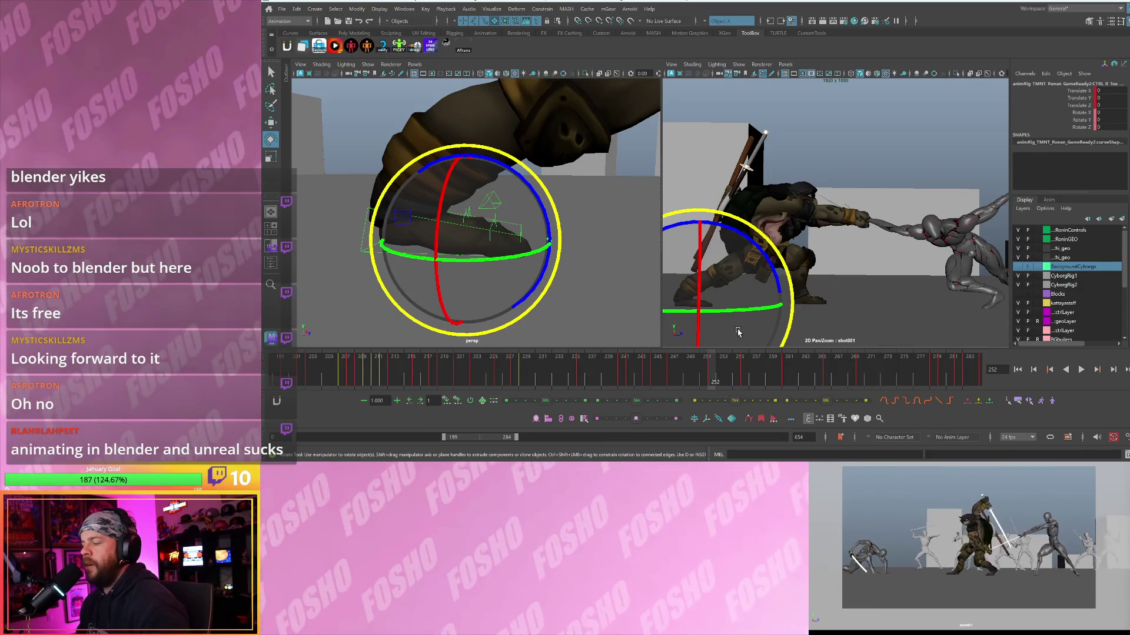
key("w")
key("e")
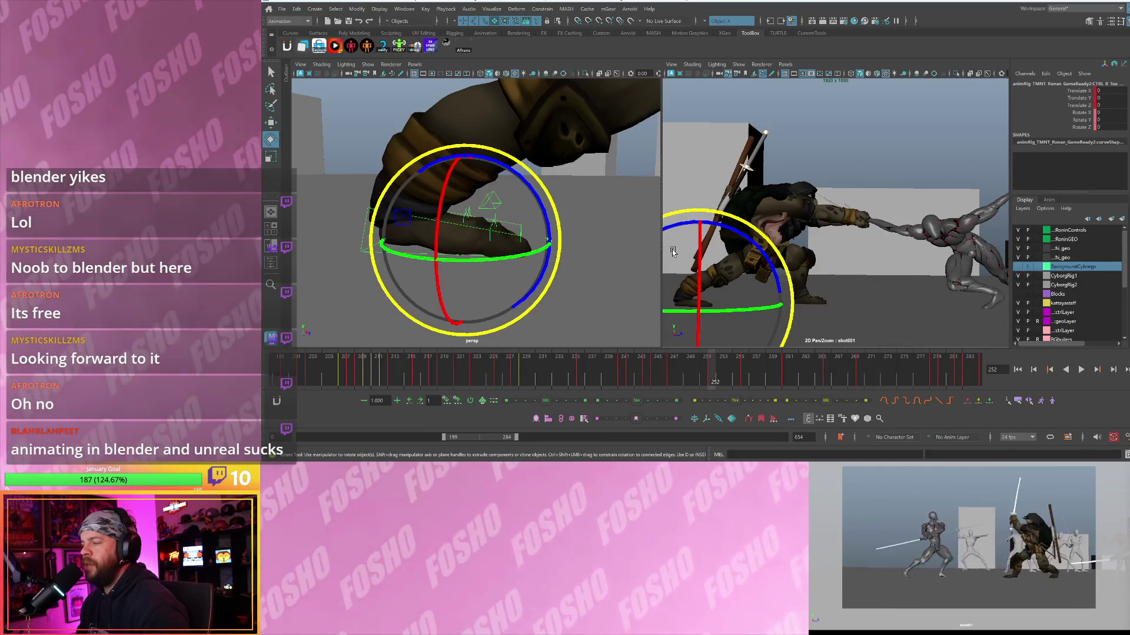
left_click(671, 253)
key("w")
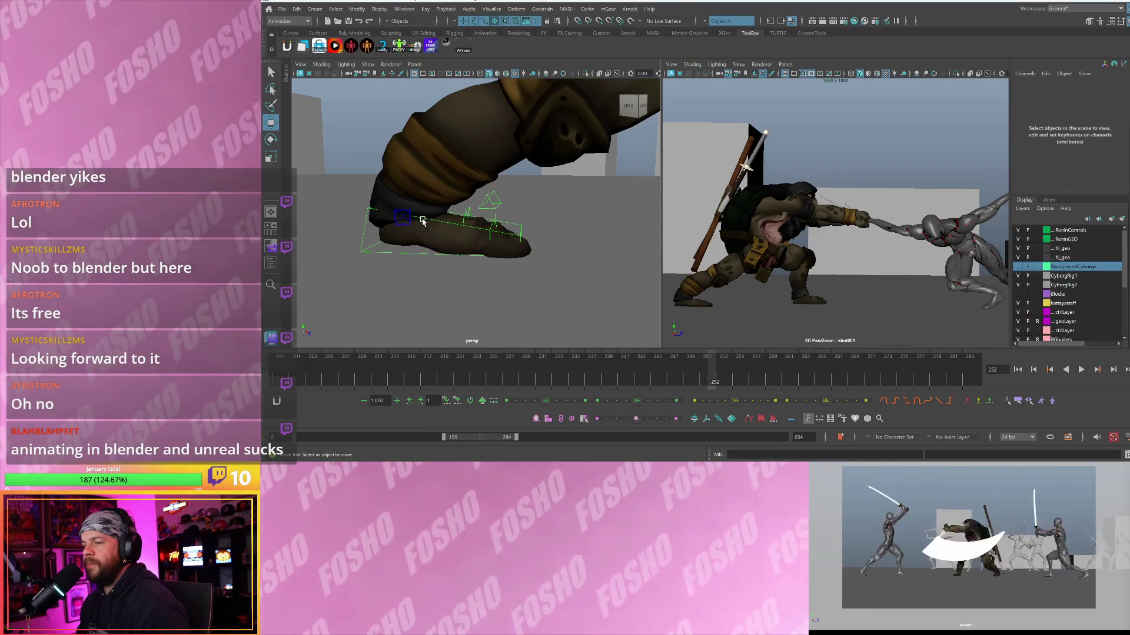
left_click(421, 220)
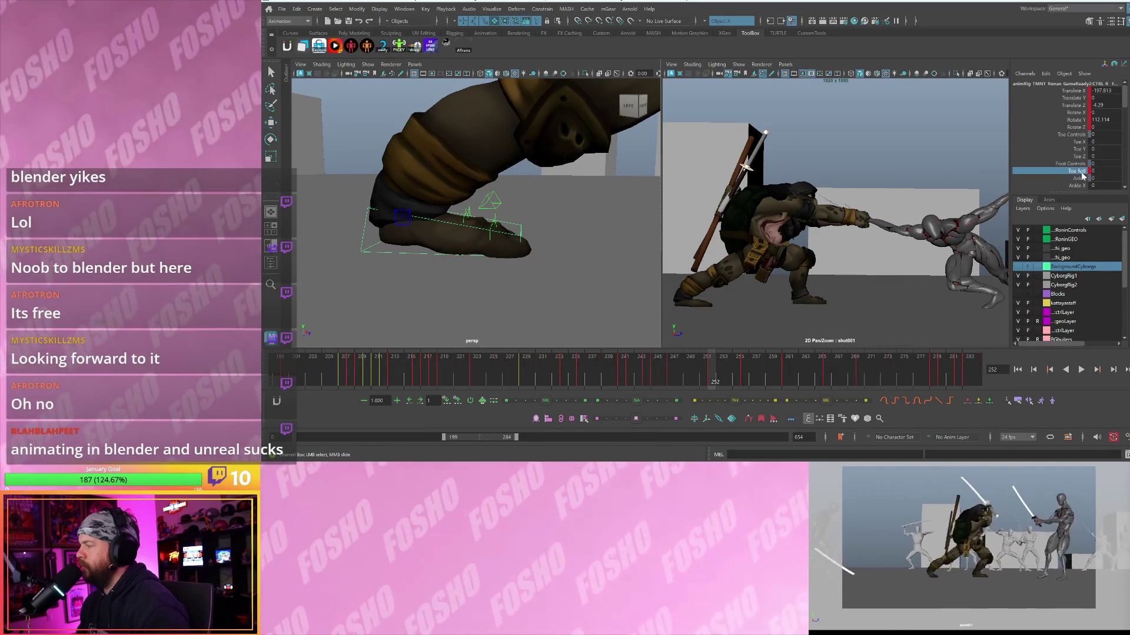
- Set the foot's Toe Roll to 57.9, then step ahead to the frame-256 pose
middle_click_drag(877, 196, 1005, 206)
key("period")
key("period")
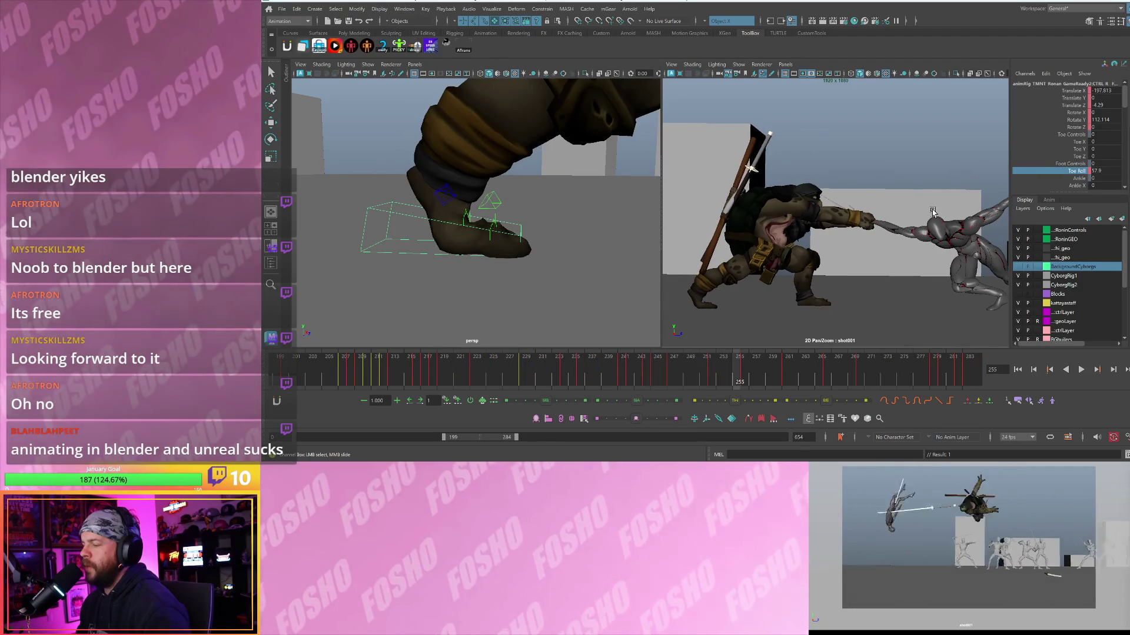
key("comma")
key("period")
key("comma")
key("period")
key("comma")
key("period")
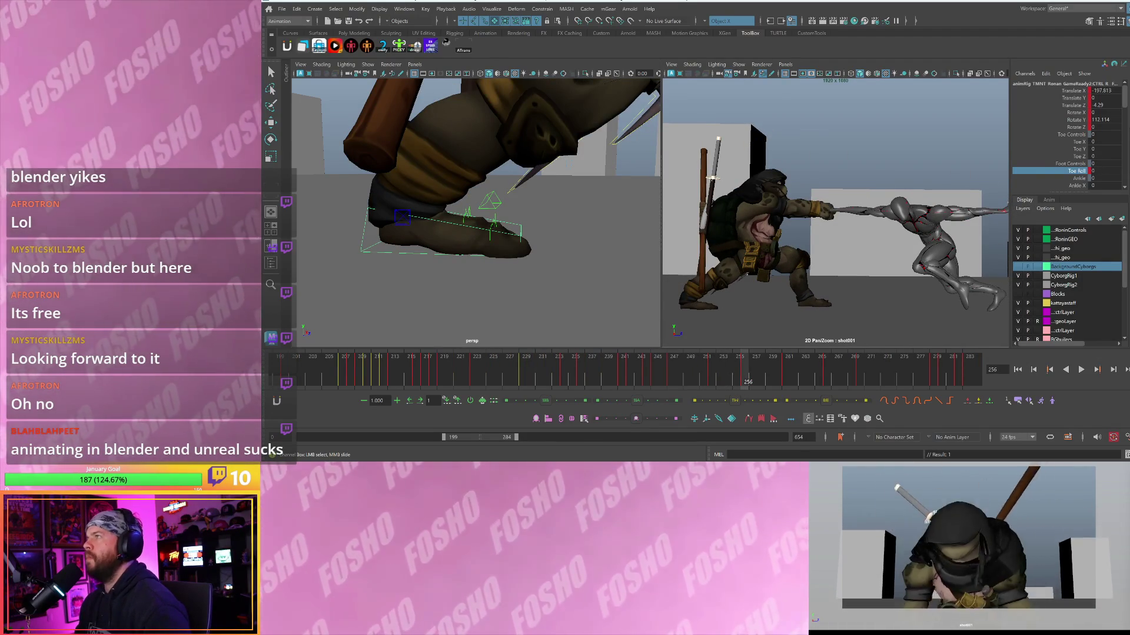
mouse_move(609, 165)
left_mouse_down("alt")
mouse_move(561, 159)
mouse_move(551, 254)
left_mouse_up("alt")
scroll(560, 159, "down", 5)
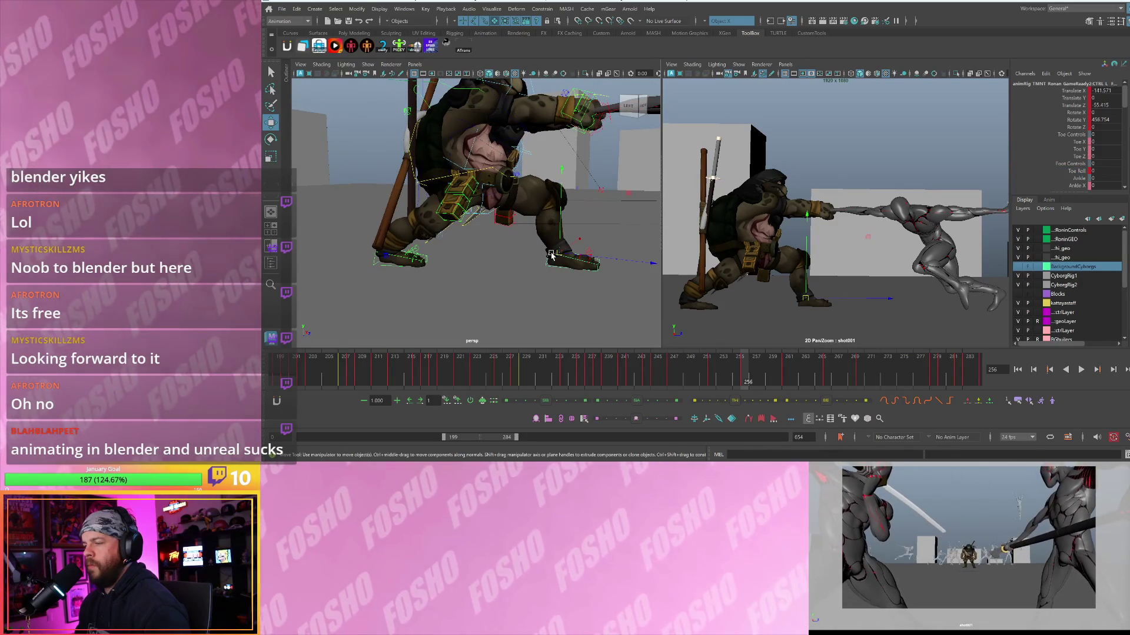
left_click(594, 263)
key("w")
mouse_move(606, 269)
left_mouse_down("alt")
mouse_move(574, 240)
mouse_move(580, 222)
left_mouse_up("alt")
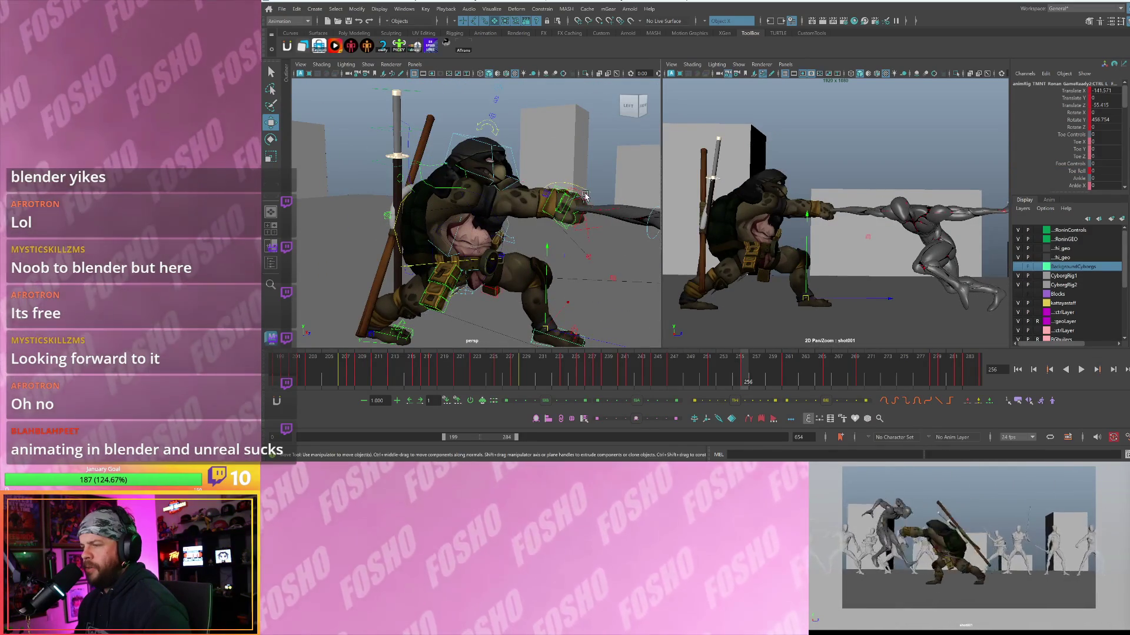
left_click(588, 197)
key("f")
scroll(481, 175, "down", 3)
mouse_move(481, 175)
left_mouse_down("alt")
mouse_move(455, 216)
mouse_move(464, 202)
left_mouse_up("alt")
left_click(492, 181)
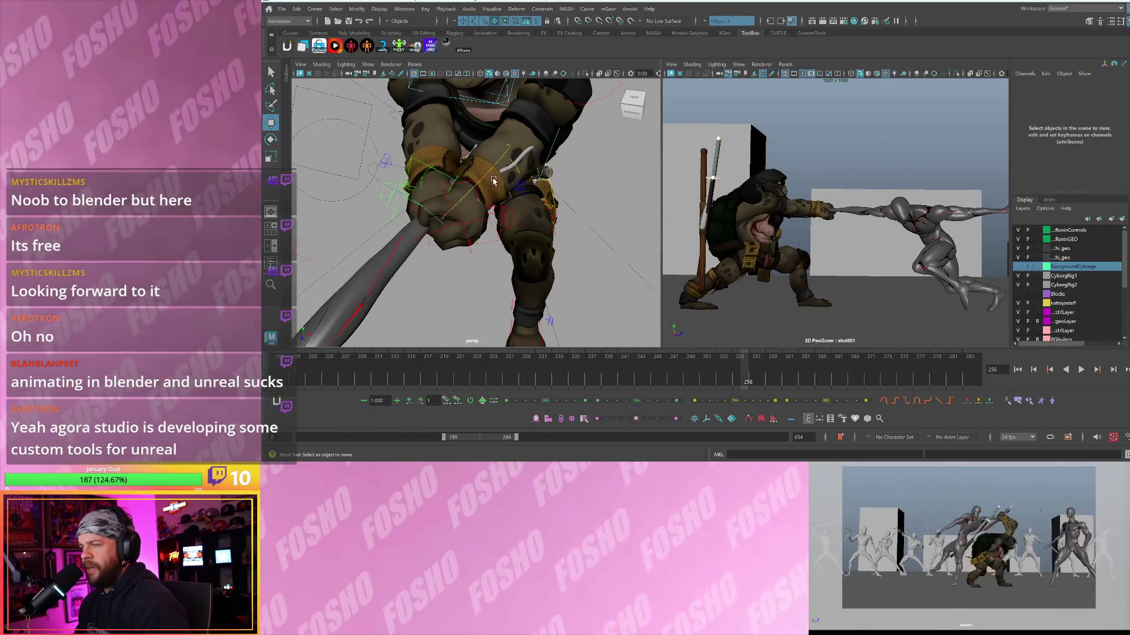
- Select the turtle's right hand control and compare the neighbouring keyed poses around frame 256
left_click(493, 181)
left_click(497, 180)
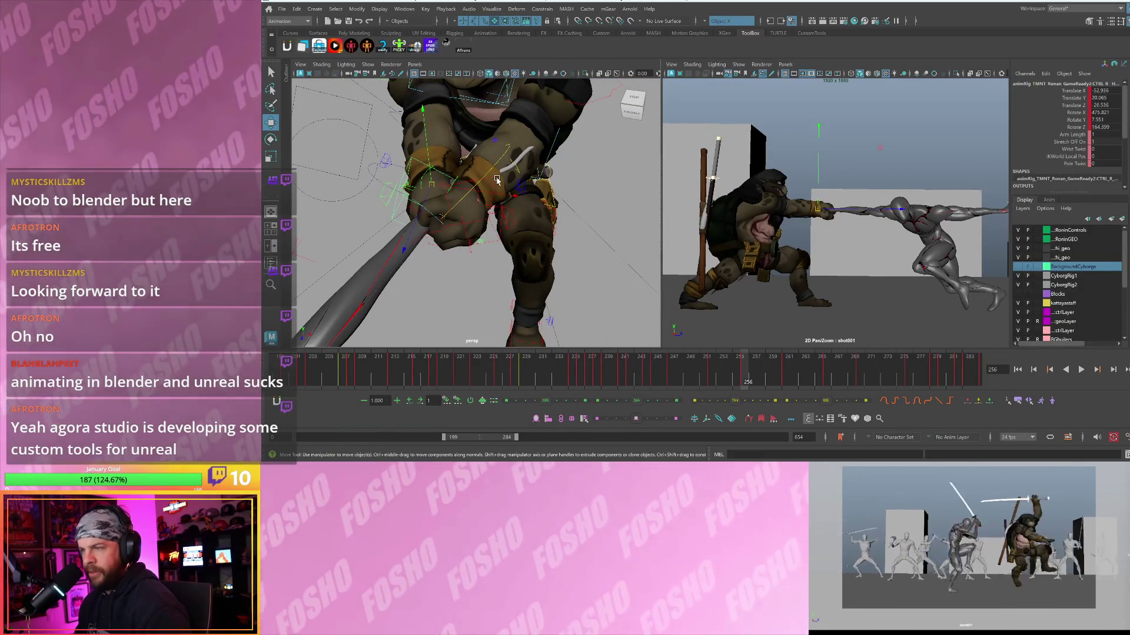
mouse_move(471, 206)
left_mouse_down("alt")
mouse_move(488, 218)
mouse_move(460, 212)
mouse_move(487, 220)
left_mouse_up("alt")
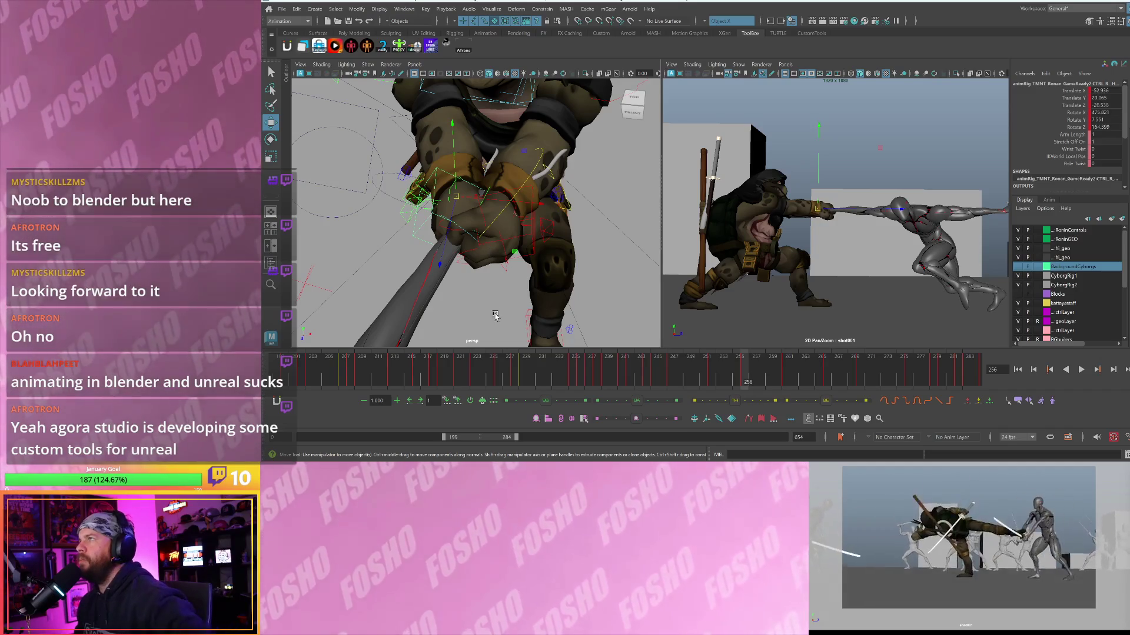
left_click_drag(522, 229, 498, 211, "alt")
key("period")
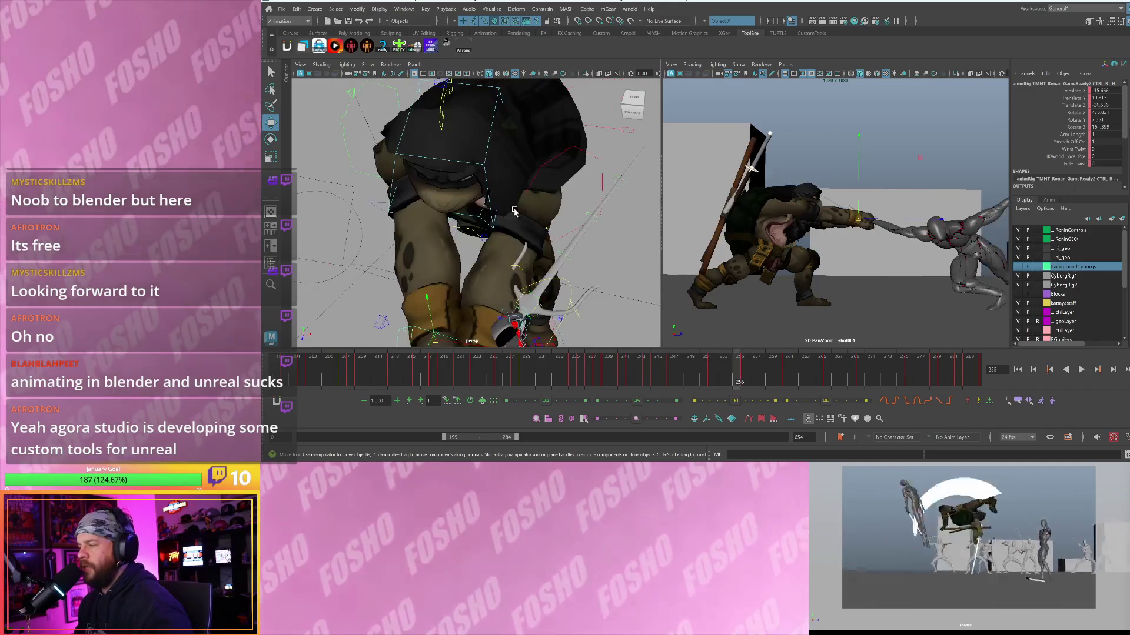
key("comma")
key("period")
key("comma")
scroll(531, 214, "down", 2)
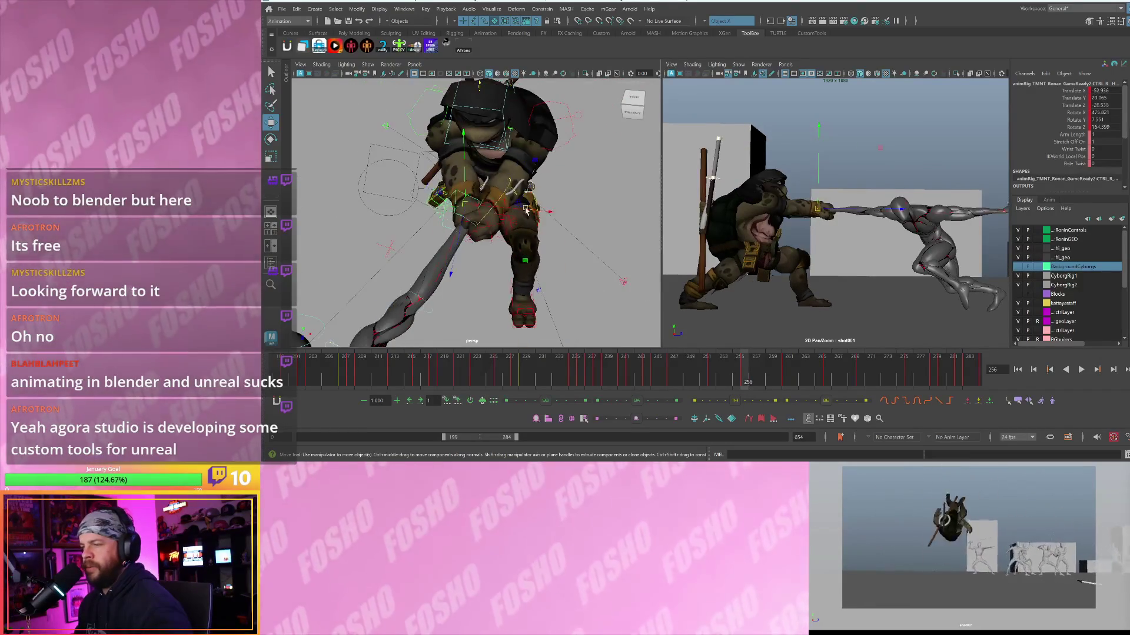
key("period")
key("comma")
- Move the turtle's right hand control toward the cyborg at frame 256
left_click_drag(548, 212, 536, 216)
key("period")
key("comma")
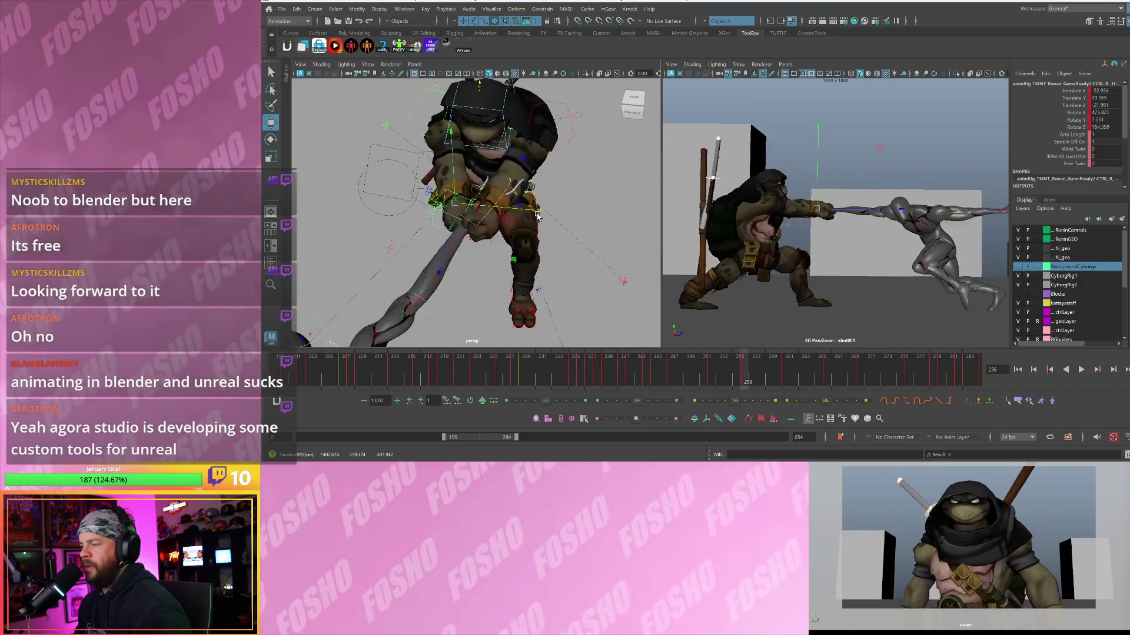
scroll(833, 212, "up", 3)
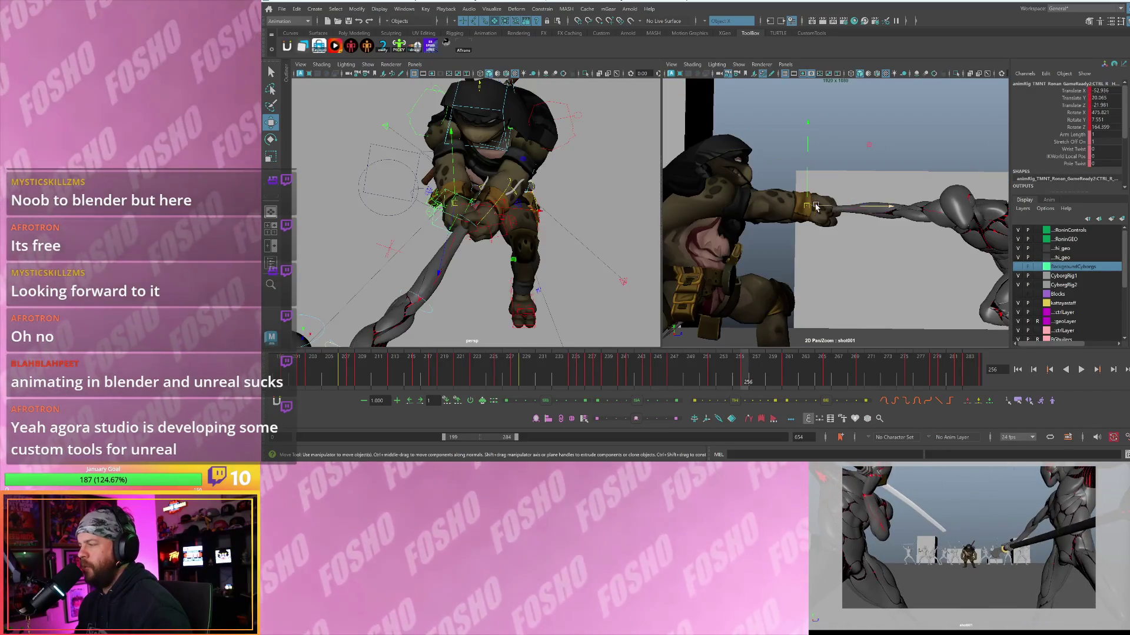
mouse_move(807, 206)
left_mouse_down()
mouse_move(818, 238)
mouse_move(797, 248)
mouse_move(807, 245)
left_mouse_up()
- Rotate the hand control to 464.97, 18.79, 153.58 and switch the left panel to top view
key("e")
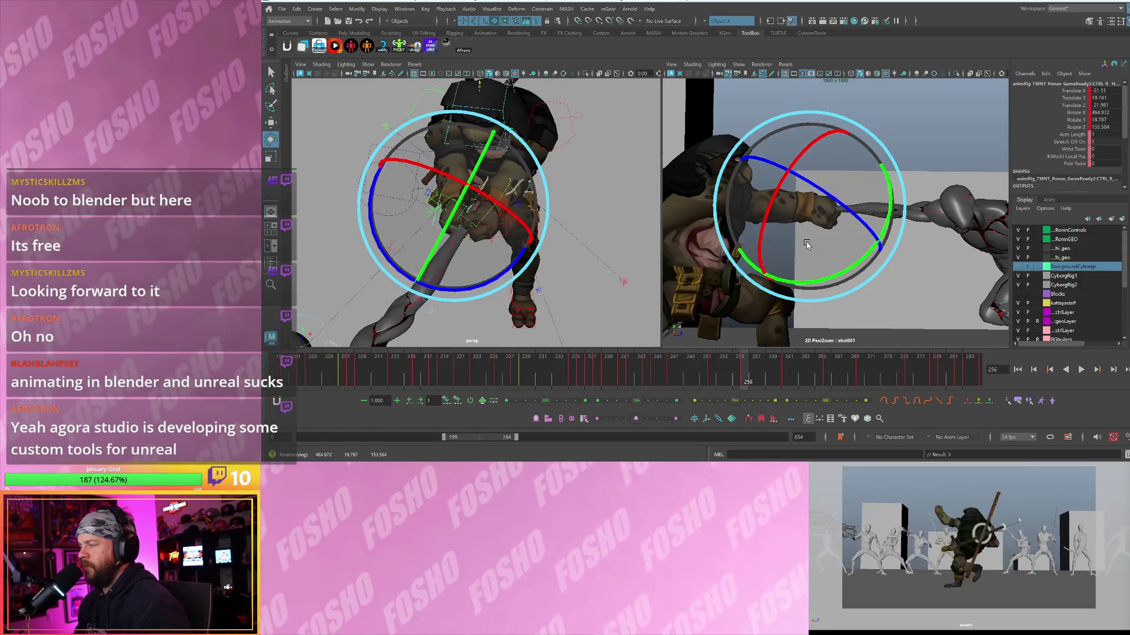
key("w")
mouse_move(494, 213)
left_mouse_down("alt")
mouse_move(491, 248)
mouse_move(449, 244)
left_mouse_up("alt")
key("space")
- Frame the top view on the turtle's hand and pan to include the cyborg
key("f")
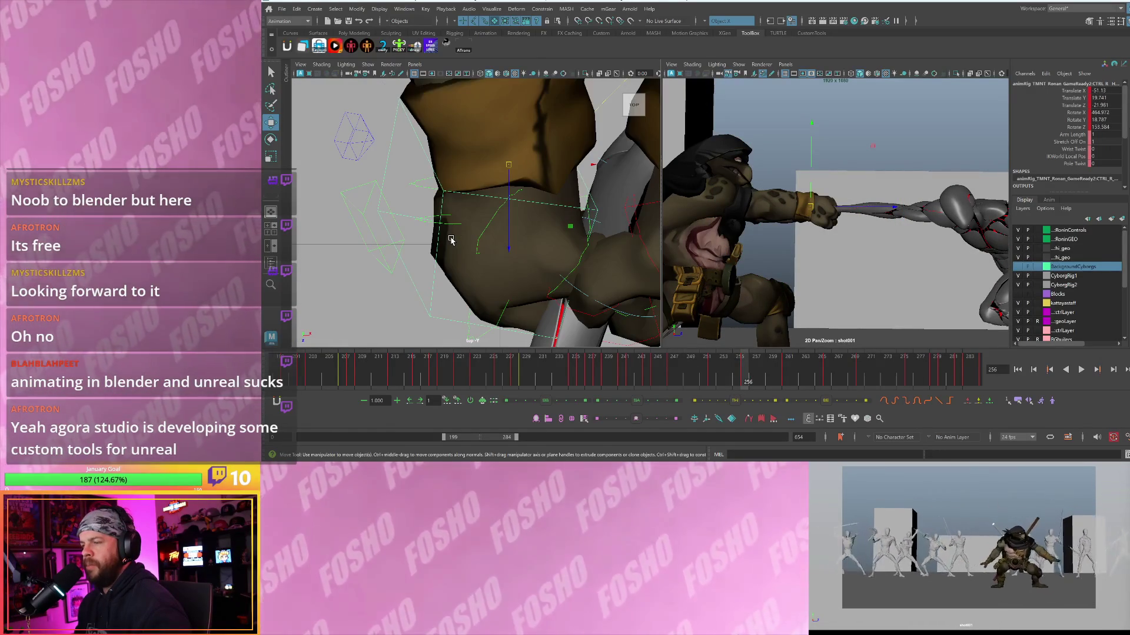
scroll(450, 240, "down", 5)
key("alt+comma")
key("alt+comma")
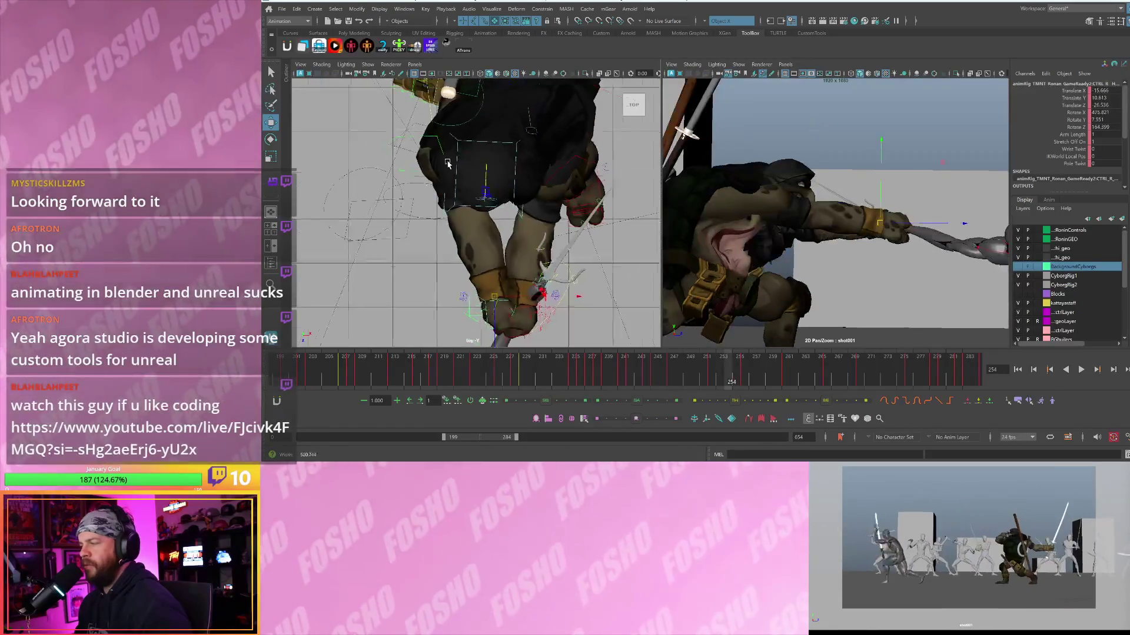
scroll(448, 164, "down", 3)
key("alt+period")
key("alt+period")
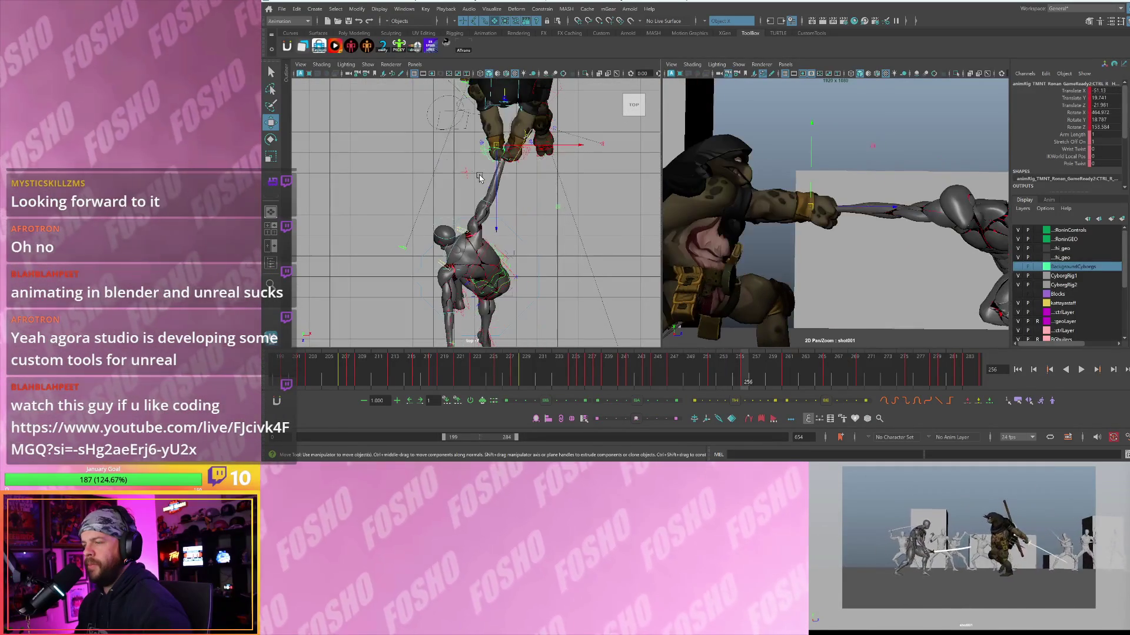
middle_click_drag(479, 178, 506, 233, "alt")
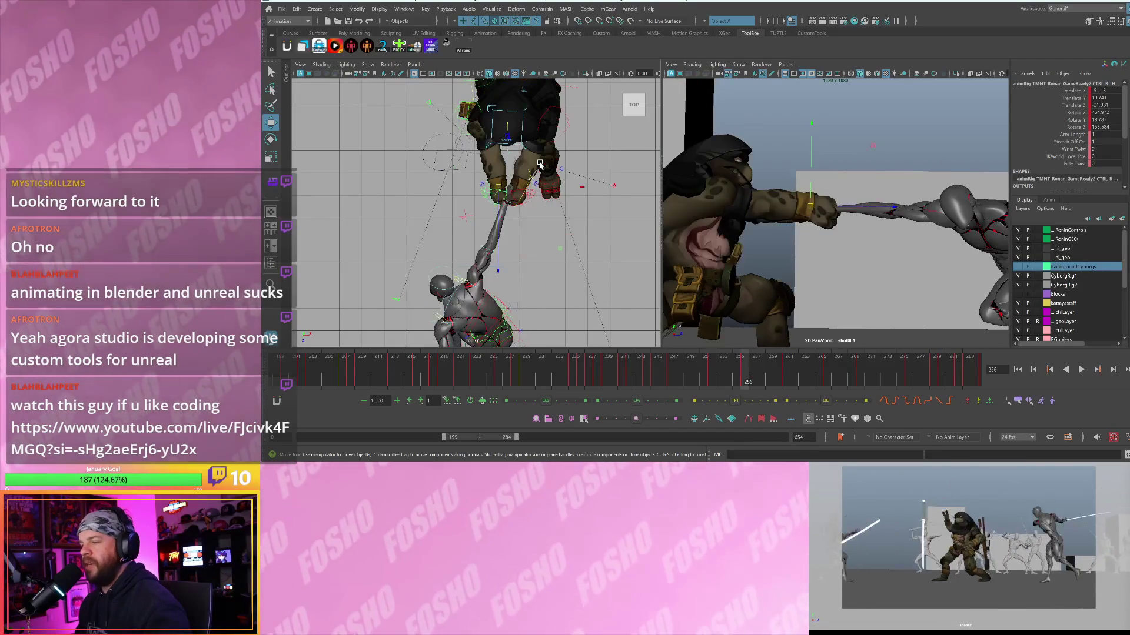
- Flip between frames 255 and 256 to check the staff-hand pose
key("alt+comma")
key("alt+period")
scroll(541, 176, "up", 2)
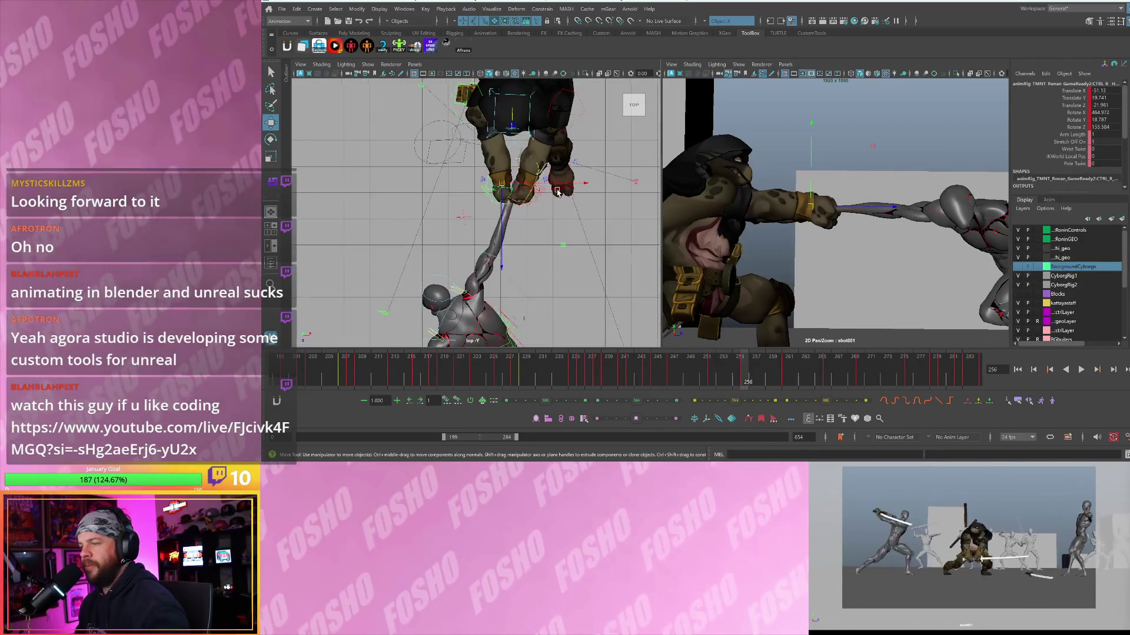
key("alt+comma")
key("alt+period")
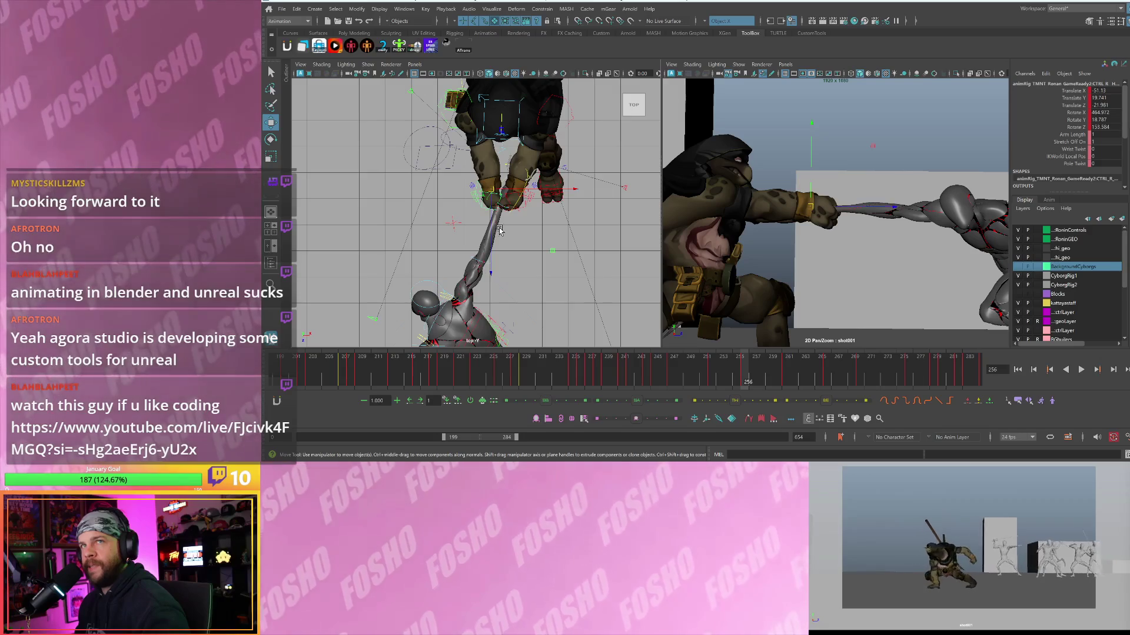
scroll(475, 231, "up", 2)
key("alt+comma")
key("alt+period")
scroll(486, 228, "down", 1)
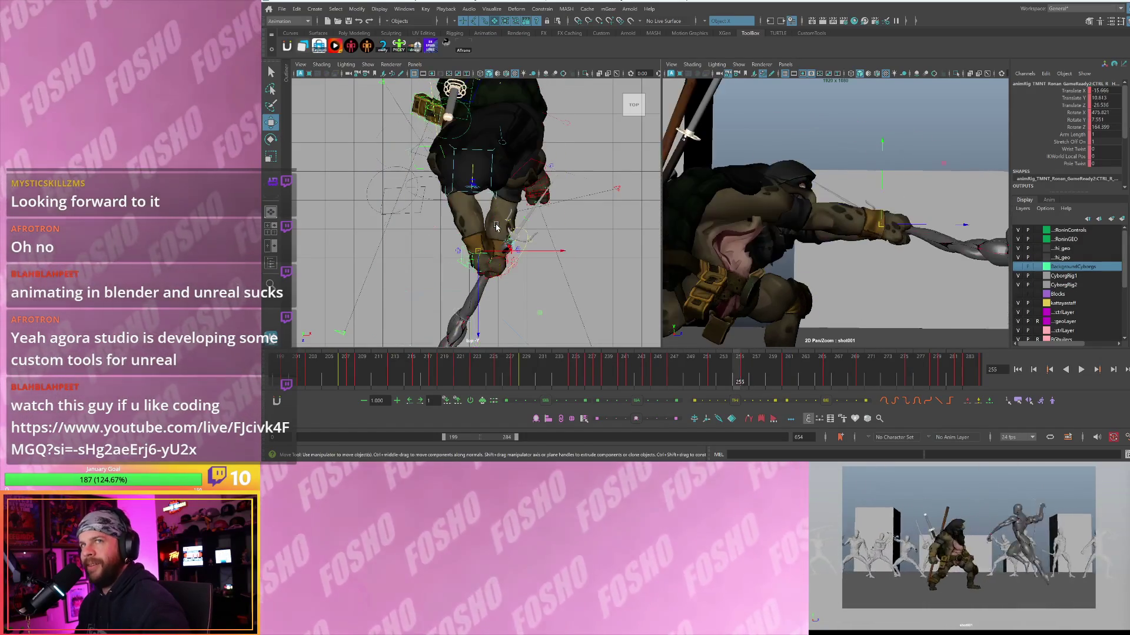
scroll(515, 233, "up", 1)
- Check the hand rotation 419.82, 7.55, 164.90 at frame 255 and restore the shot camera's full framing
key("e")
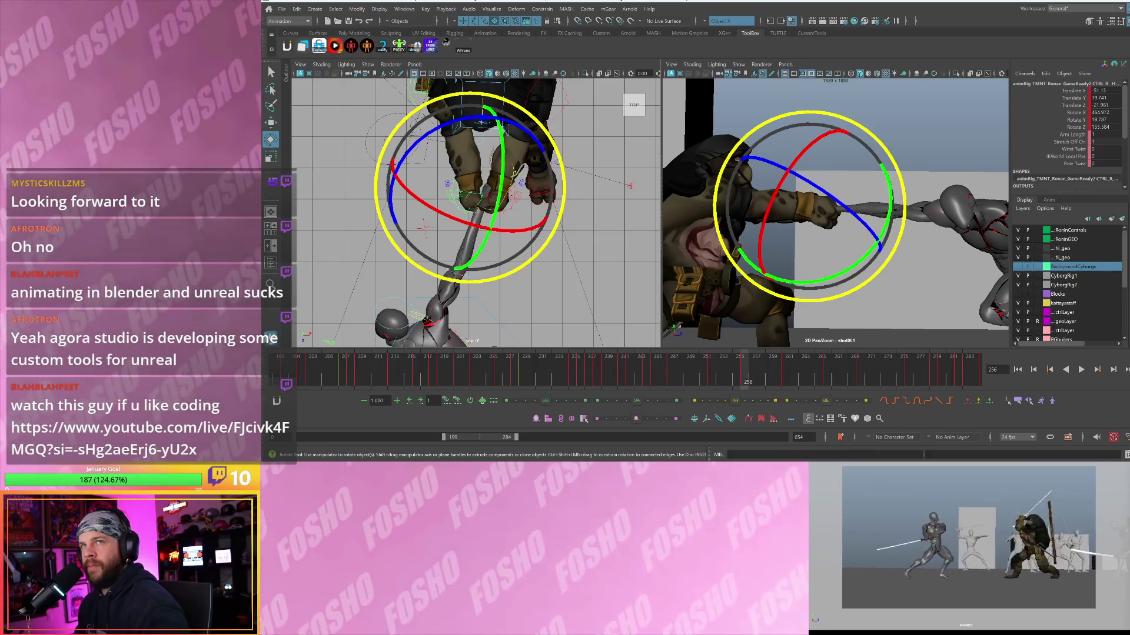
middle_click_drag(475, 261, 480, 286, "alt")
key("w")
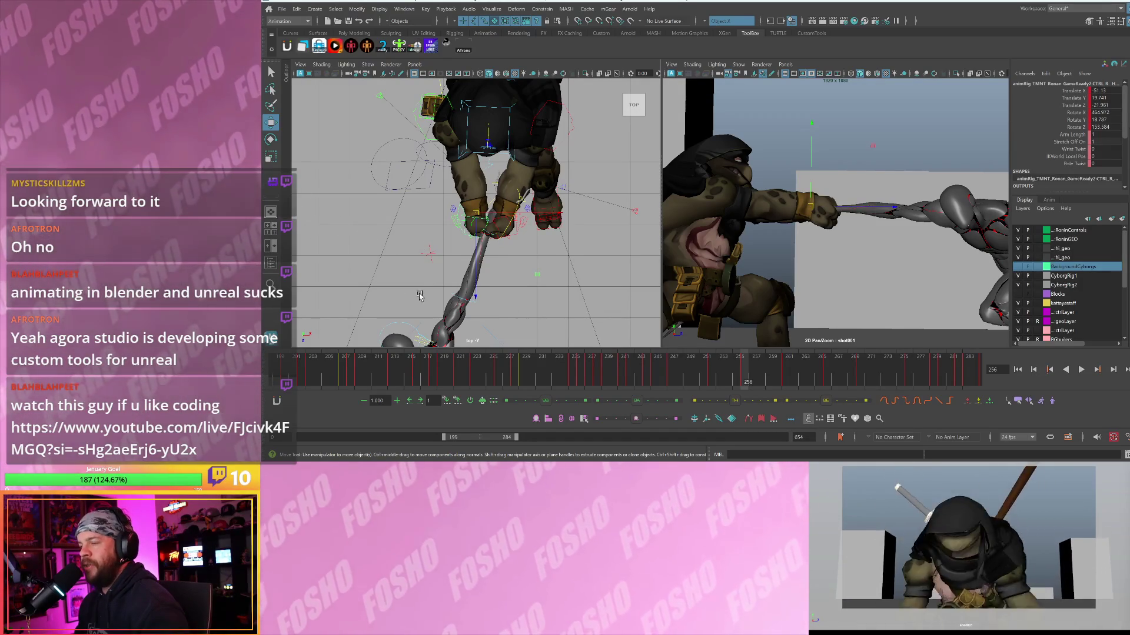
left_click_drag(419, 295, 488, 257, "alt")
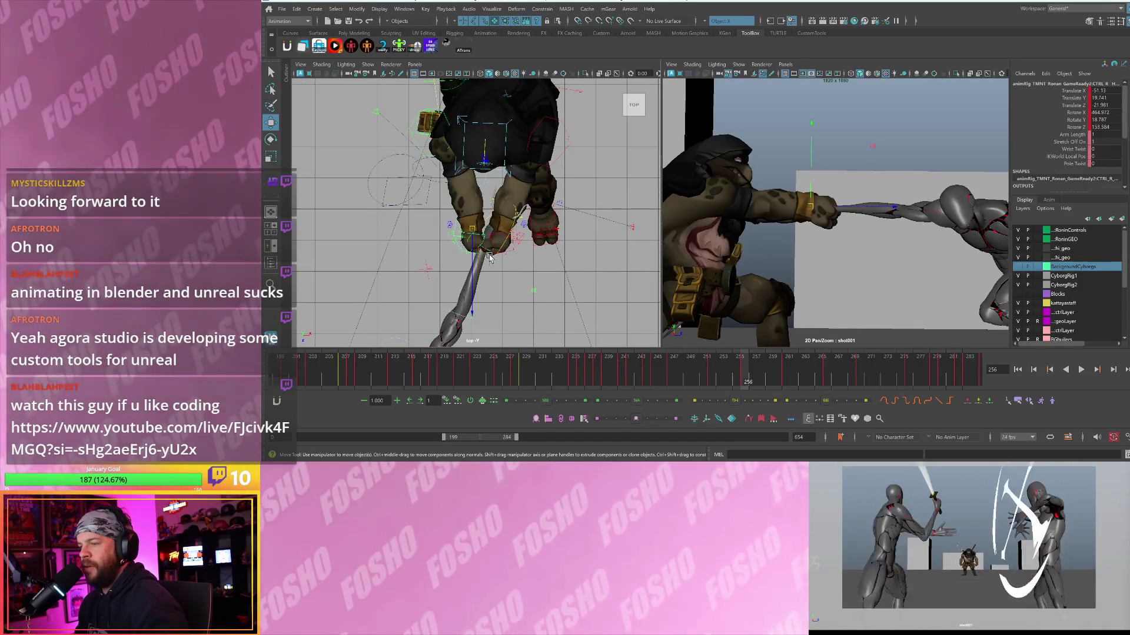
key("alt+comma")
key("backslash")
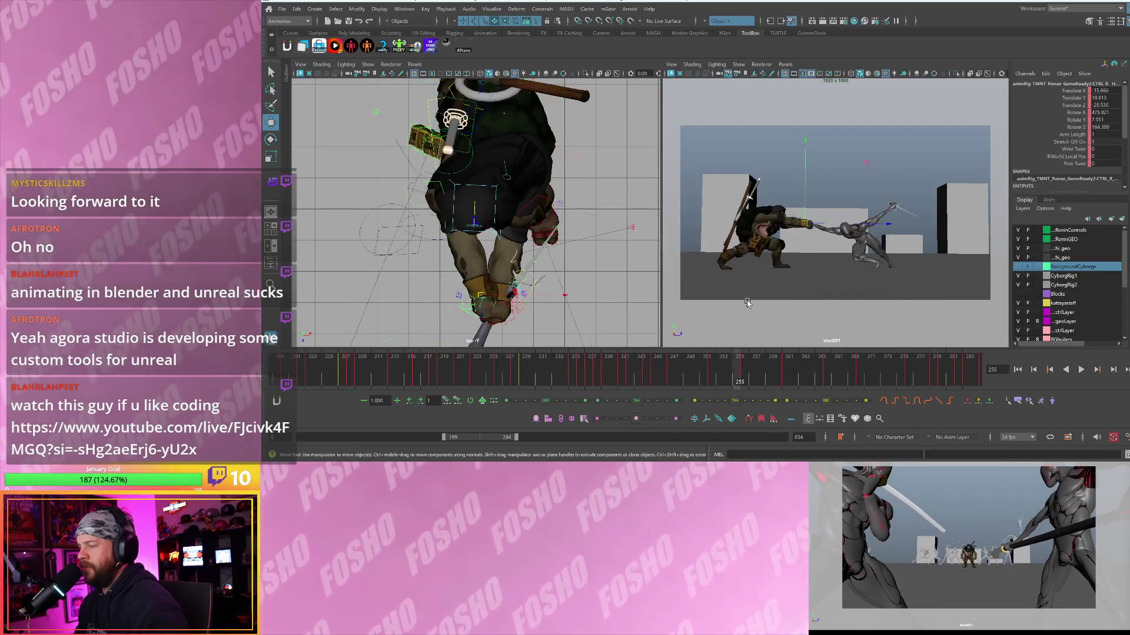
- Stop playback at frame 234, switch the left panel from top to perspective, and deselect
key("alt+v")
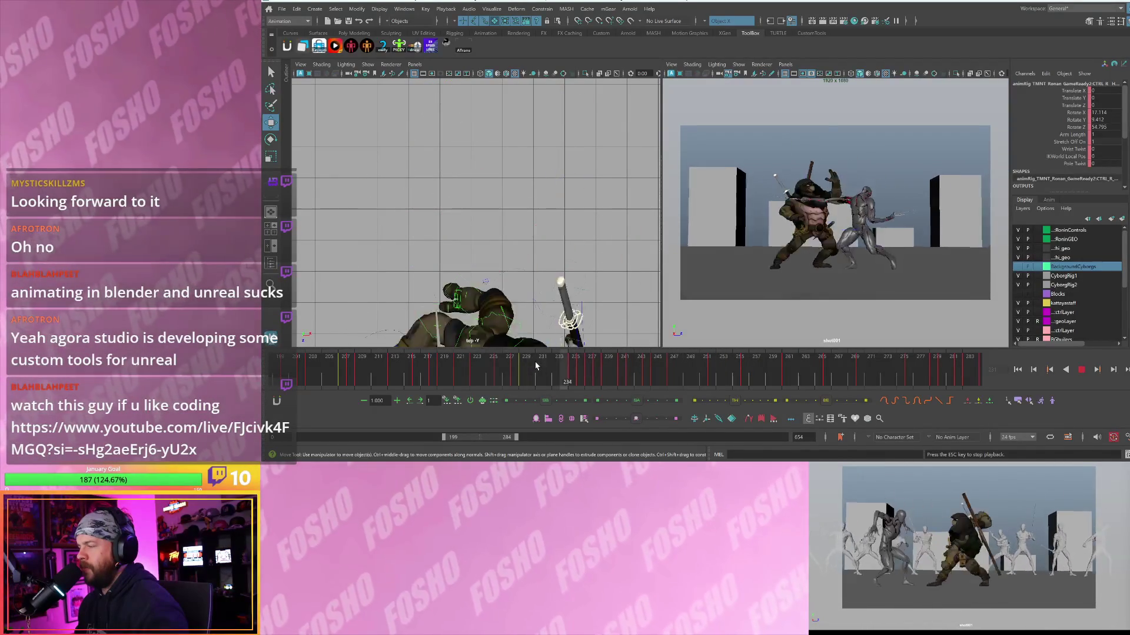
left_click(580, 371)
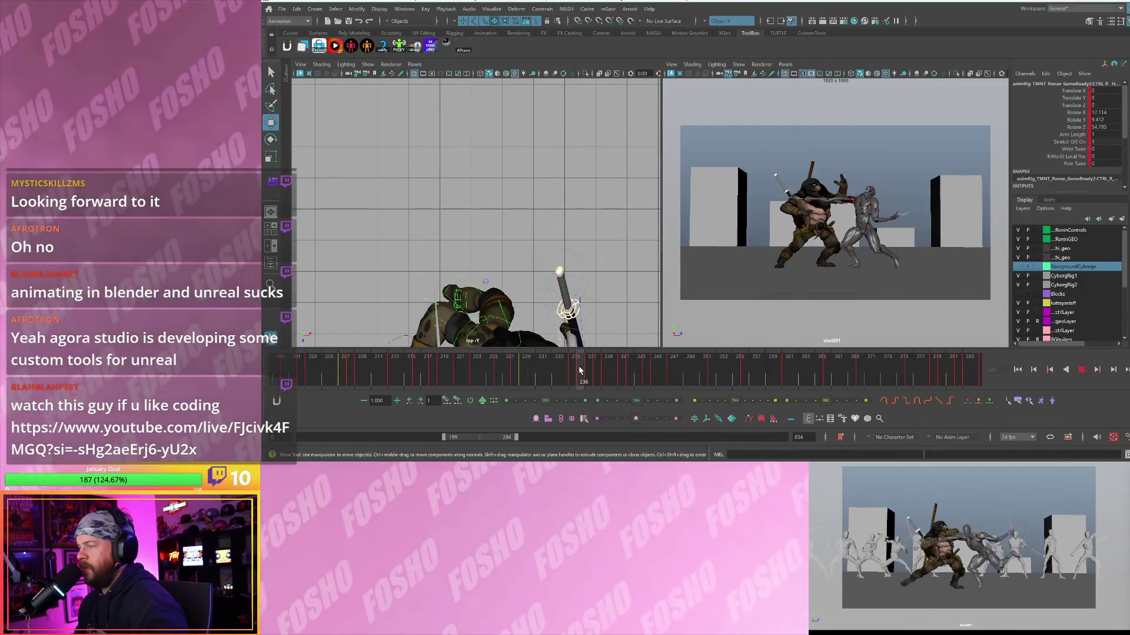
left_click_drag(580, 371, 562, 370)
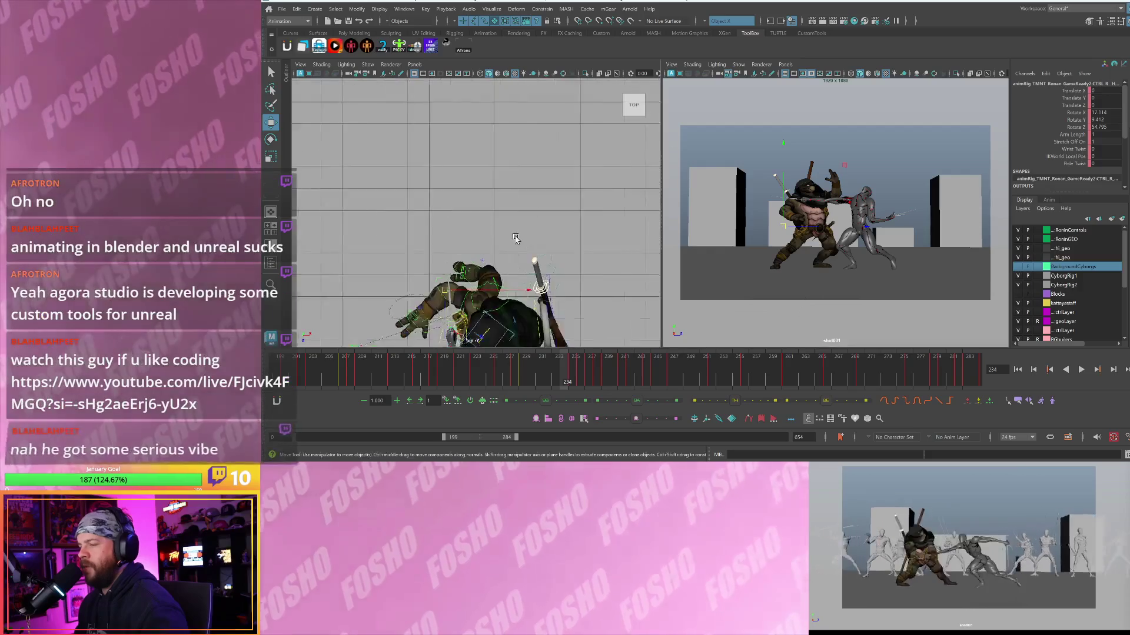
key("space")
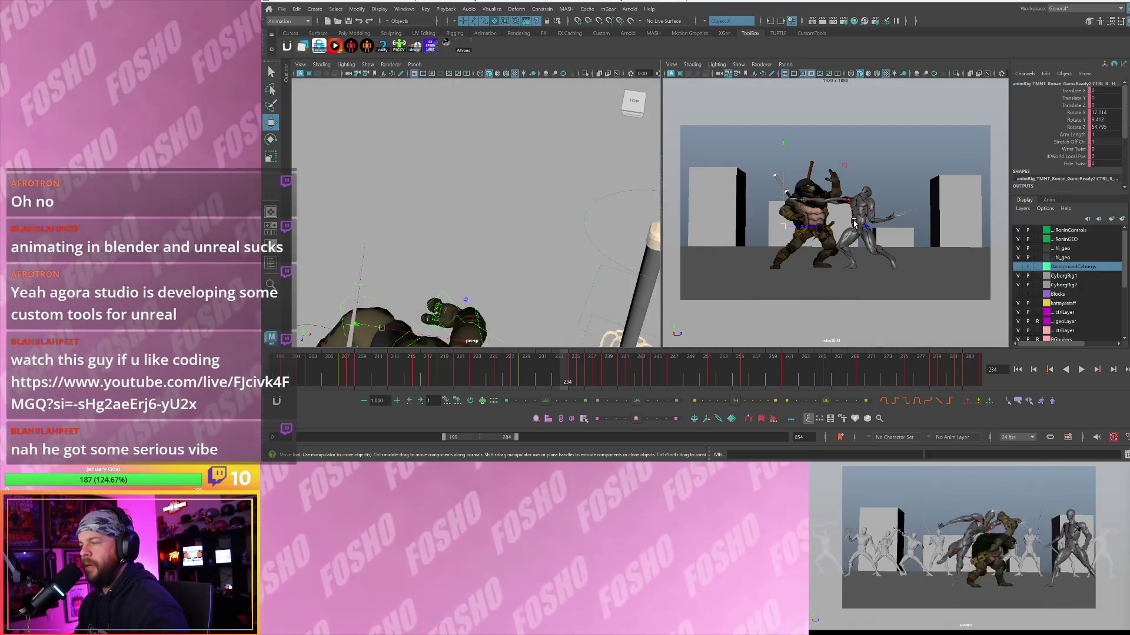
mouse_move(492, 247)
left_mouse_down("alt")
mouse_move(460, 228)
mouse_move(505, 210)
left_mouse_up("alt")
left_click(518, 166)
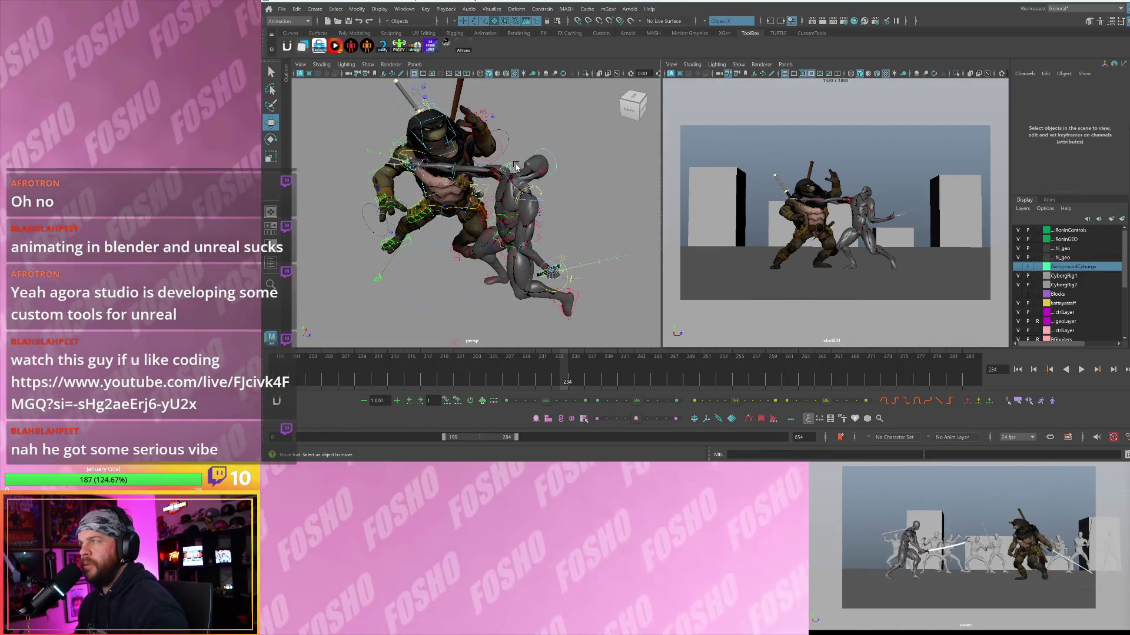
- Frame both fighters and compare frames 232 and 234 before posing the cyborg
left_click(516, 166)
key("f")
mouse_move(516, 166)
left_mouse_down("alt")
mouse_move(483, 183)
mouse_move(483, 200)
mouse_move(516, 210)
left_mouse_up("alt")
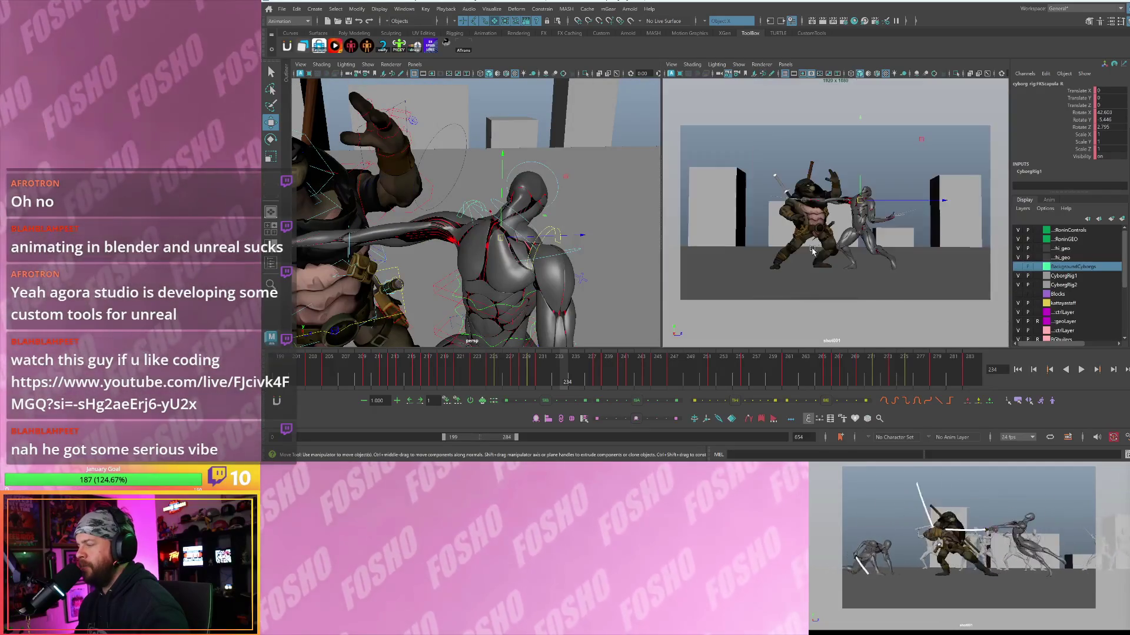
mouse_move(823, 250)
right_mouse_down()
mouse_move(775, 290)
mouse_move(828, 273)
right_mouse_up()
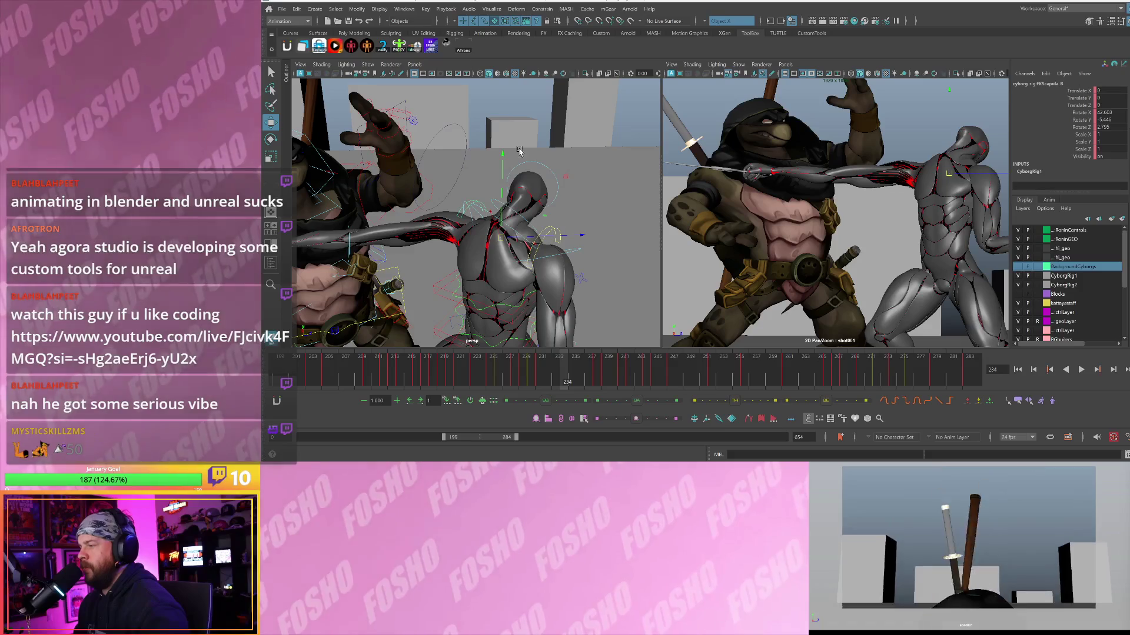
key("comma")
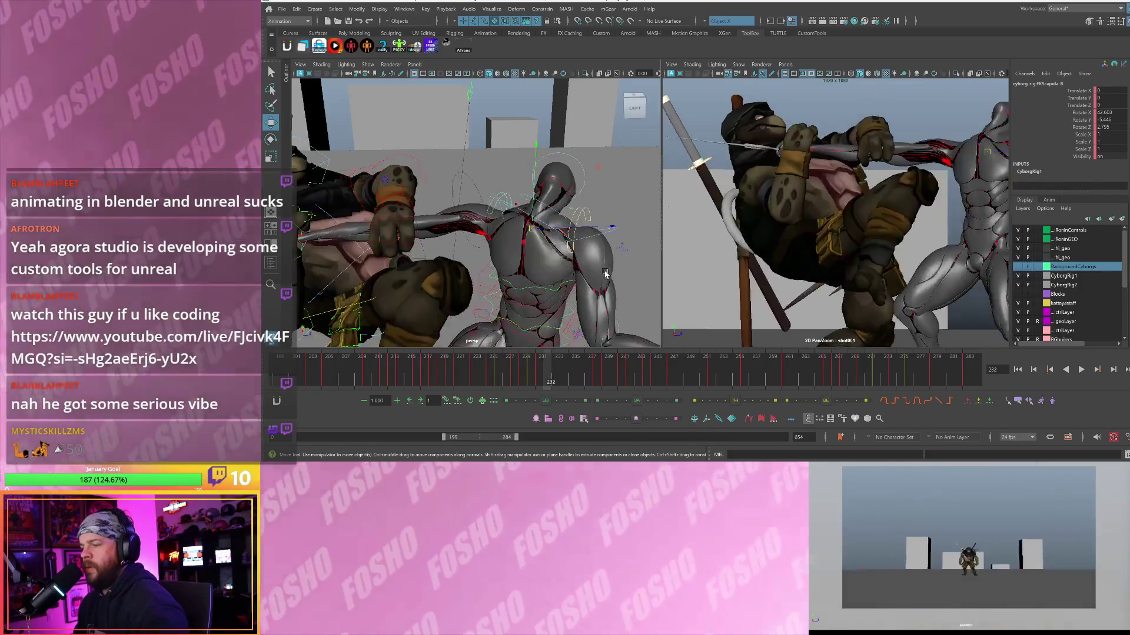
key("period")
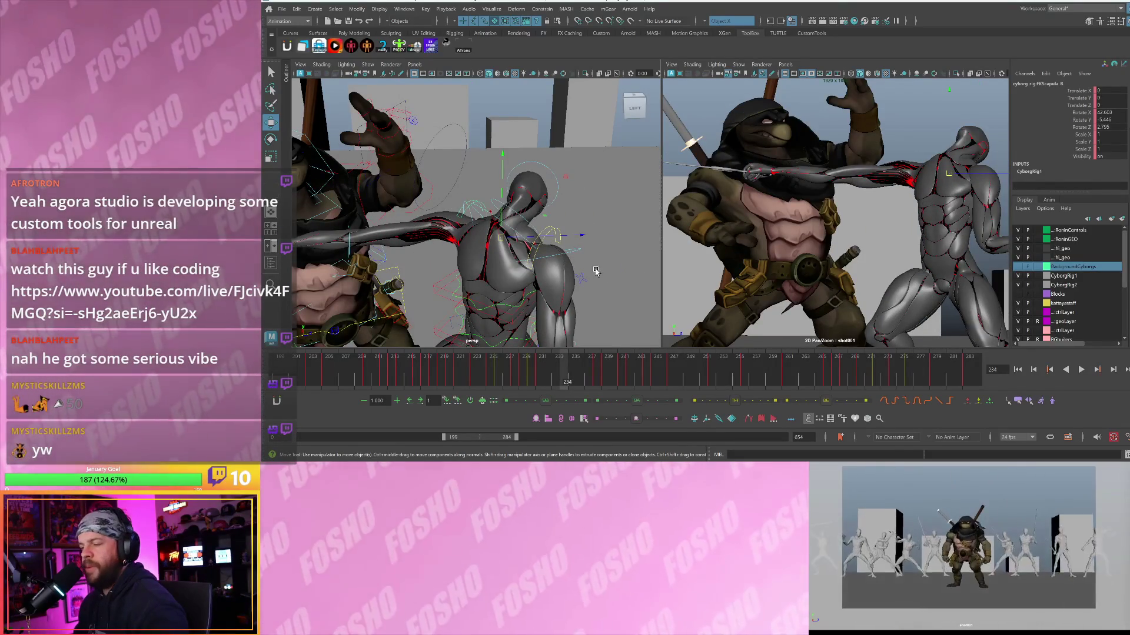
left_click_drag(563, 265, 505, 213, "alt")
left_click(505, 213)
- Select the cyborg's FKNeck_M control and rotate its Z from -61.11 to -16.917
left_click(505, 213)
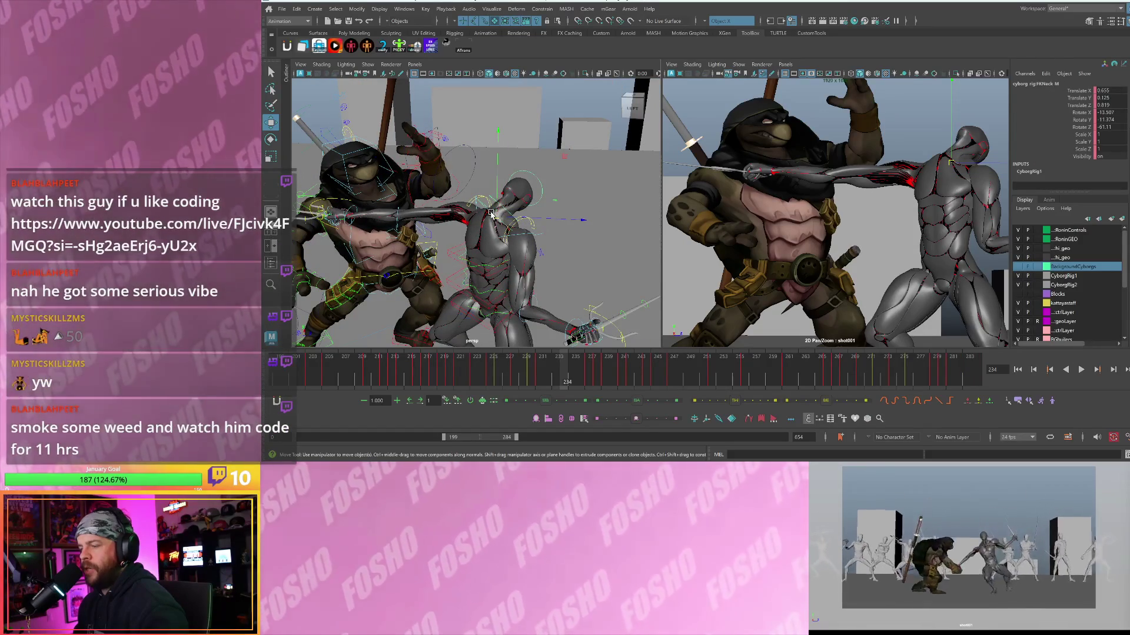
left_click_drag(494, 215, 517, 228, "alt")
key("e")
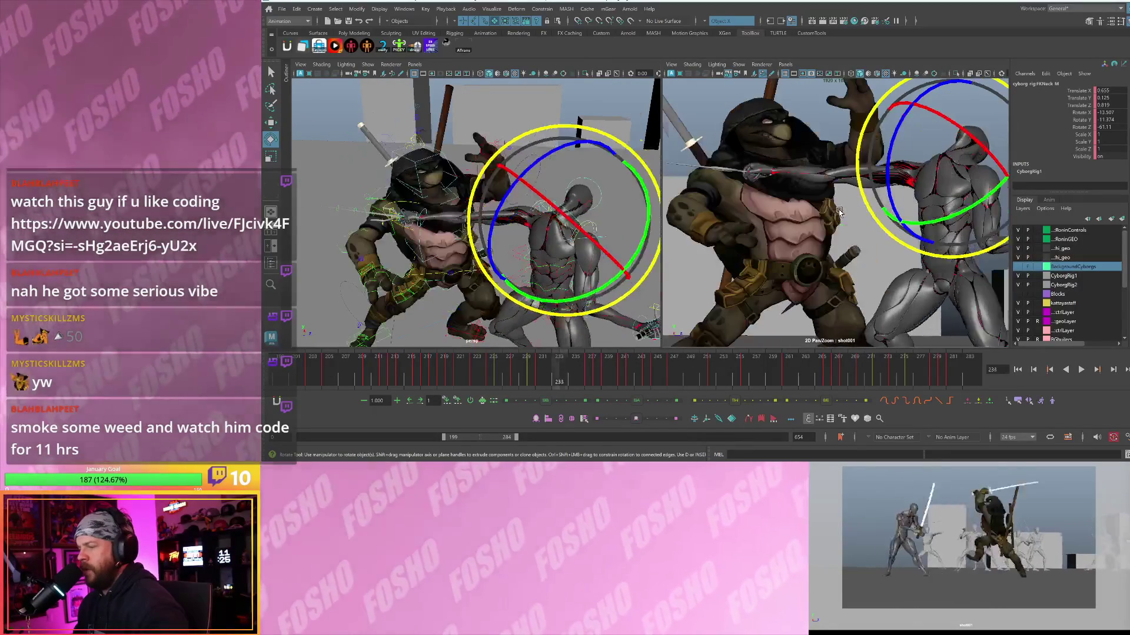
mouse_move(506, 154)
left_mouse_down("alt")
mouse_move(521, 160)
mouse_move(500, 165)
left_mouse_up("alt")
key("w")
key("e")
key("ctrl+z")
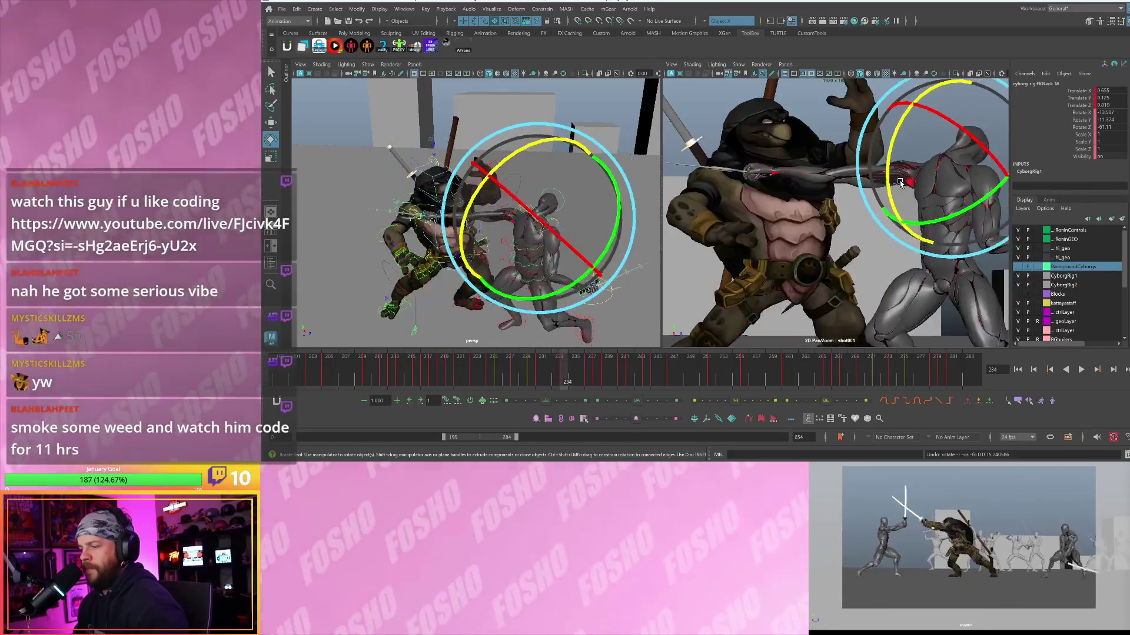
left_click_drag(903, 139, 888, 196)
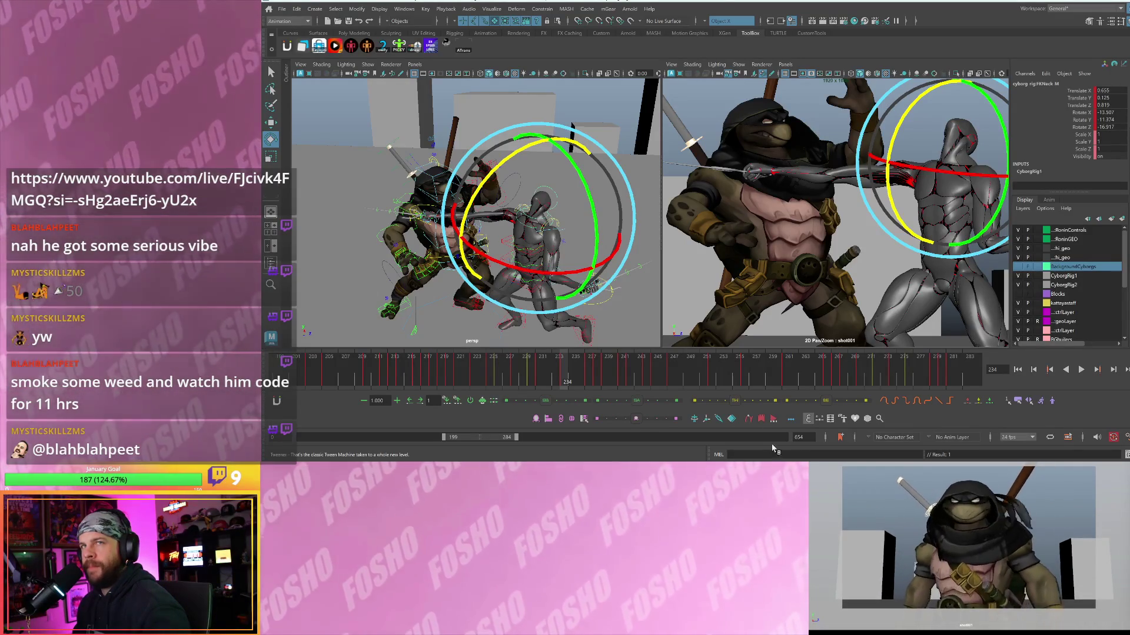
- Review the neck change in playback, then settle on frame 237 with the Move tool active
left_click(516, 375)
key("alt+v")
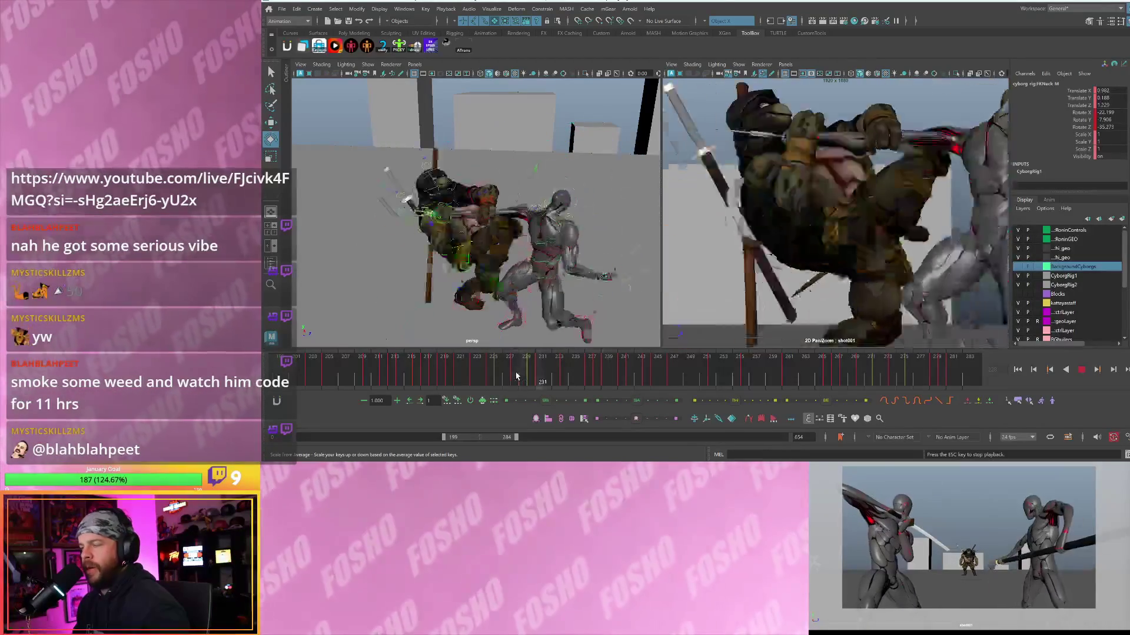
key("Escape")
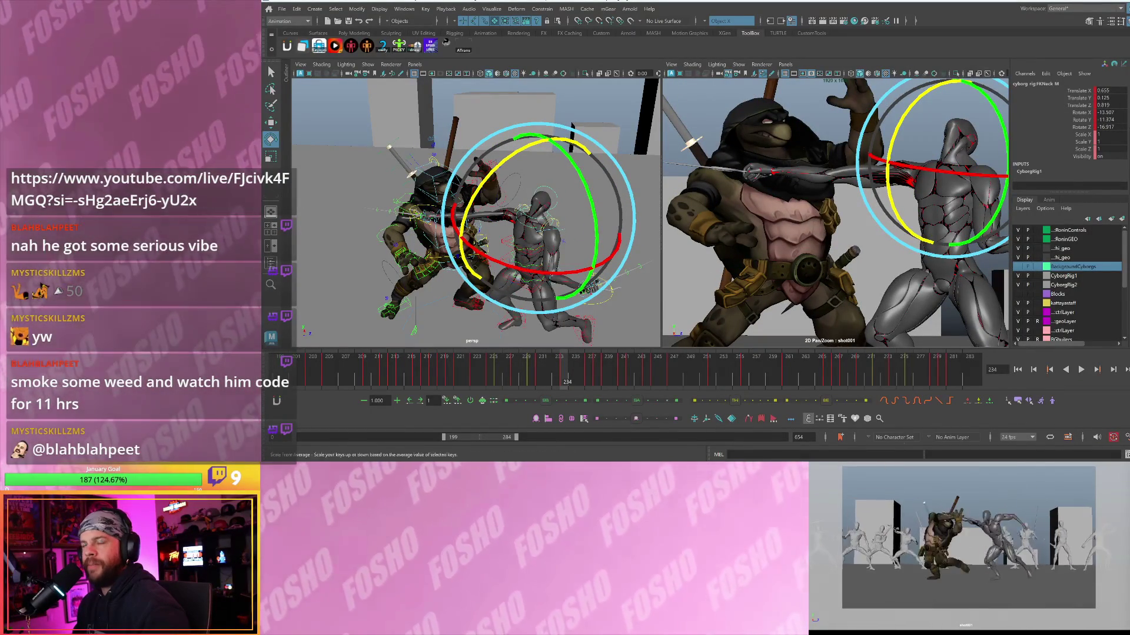
mouse_move(567, 369)
left_mouse_down()
mouse_move(612, 370)
mouse_move(560, 370)
mouse_move(600, 371)
mouse_move(565, 373)
mouse_move(597, 370)
mouse_move(584, 373)
left_mouse_up()
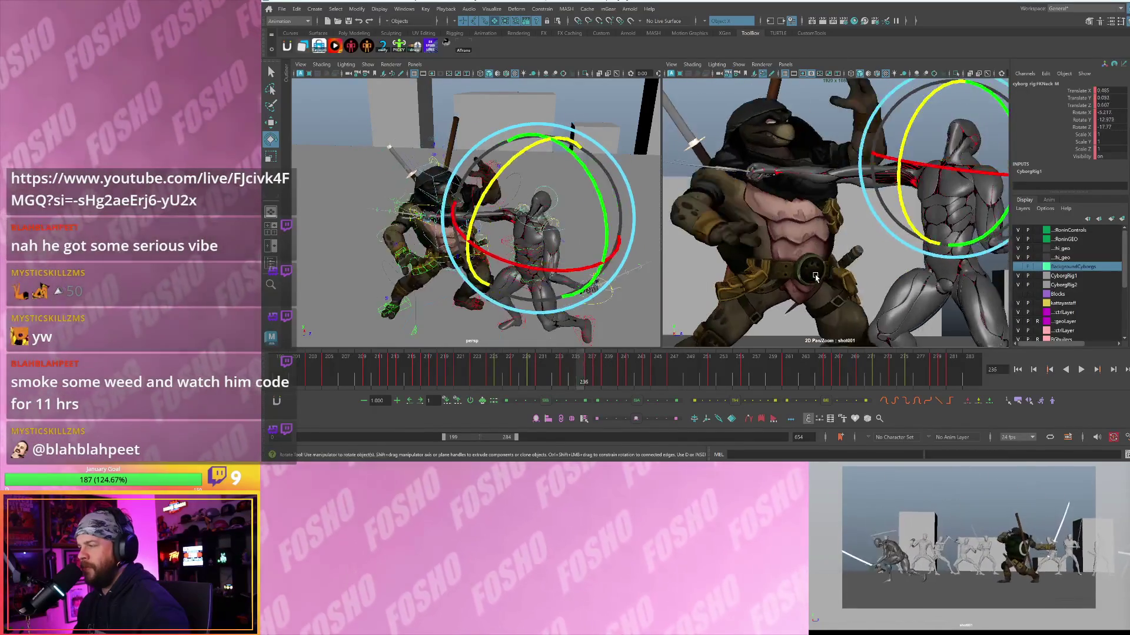
key("period")
key("comma")
key("period")
key("w")
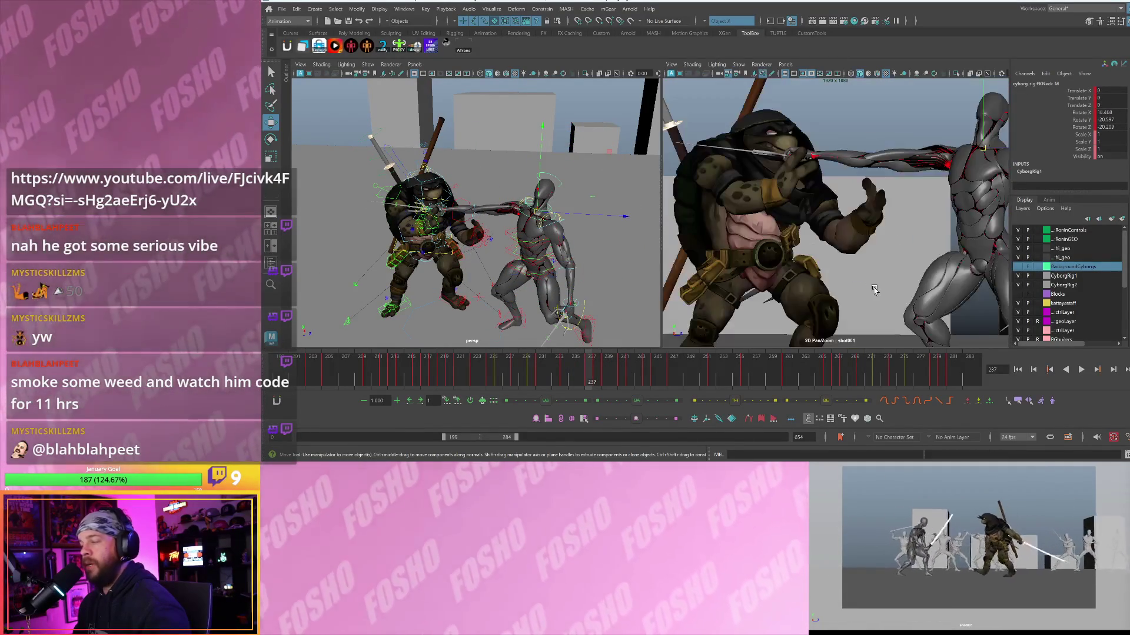
scroll(874, 289, "down", 3)
- Select the turtle's body control and compare its pose against the neighbouring frames
mouse_move(576, 236)
left_mouse_down("alt")
mouse_move(602, 247)
mouse_move(526, 260)
left_mouse_up("alt")
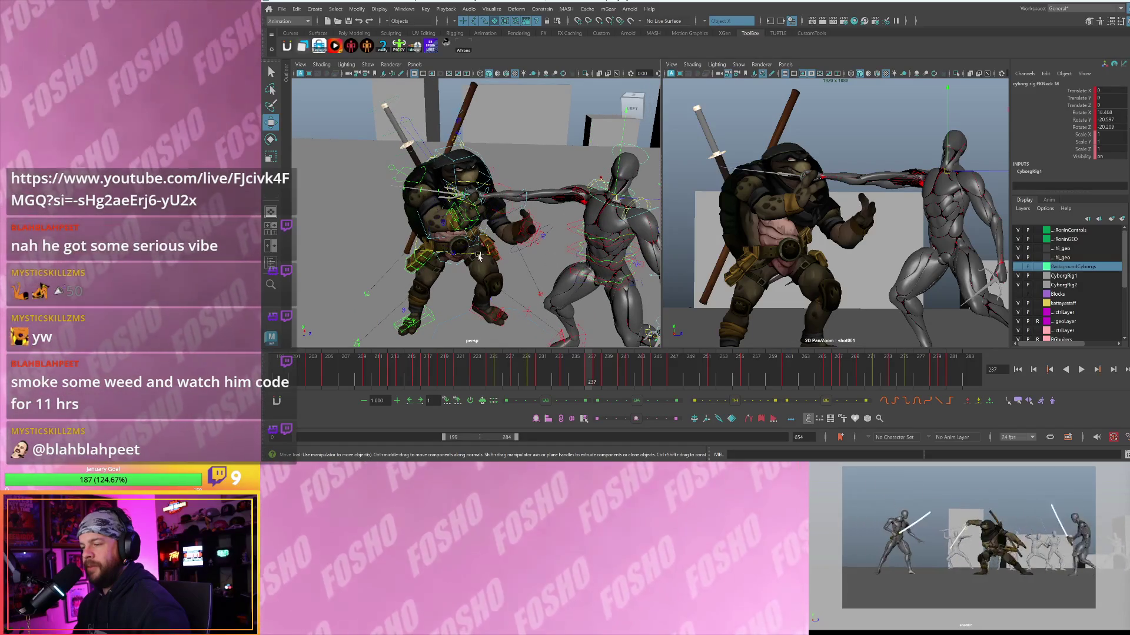
left_click(478, 257)
key("comma")
key("period")
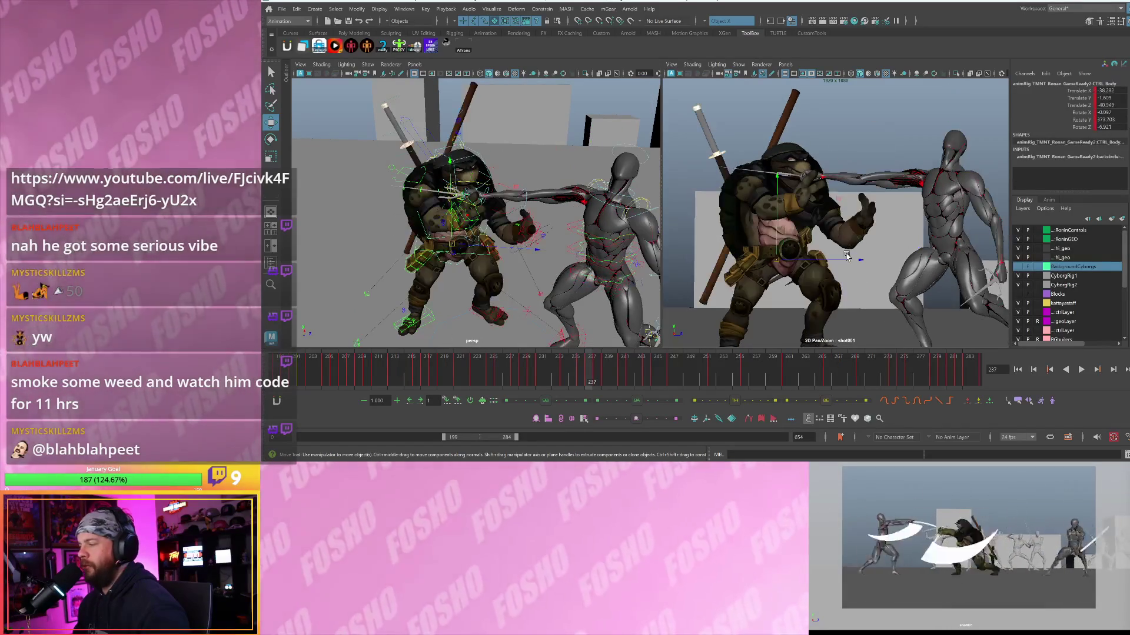
key("comma")
key("period")
key("comma")
key("backslash")
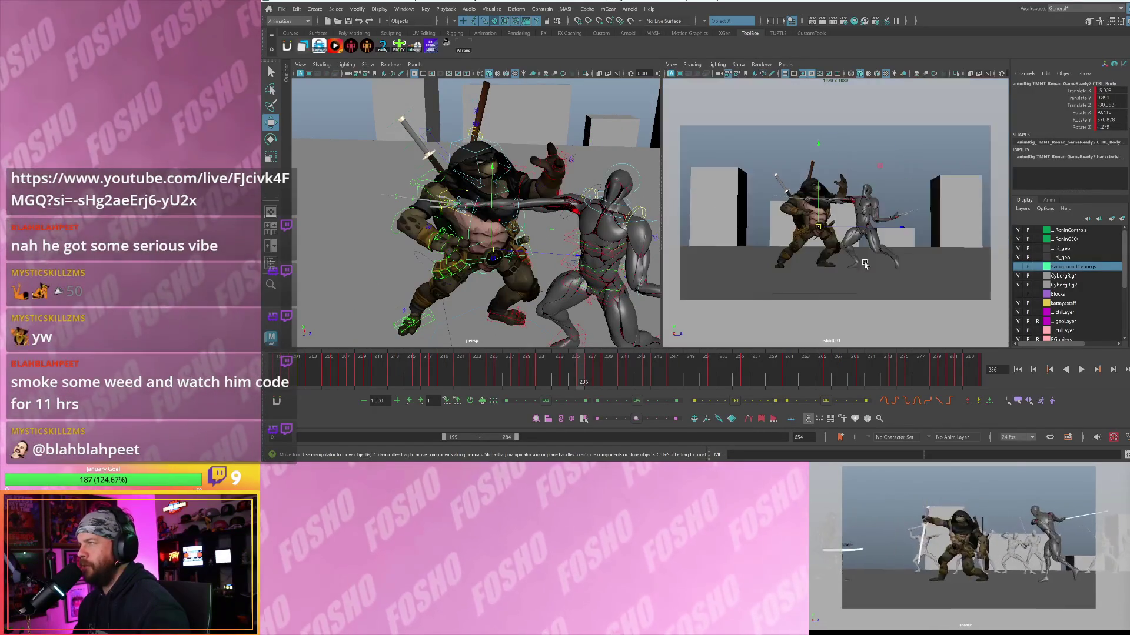
key("backslash")
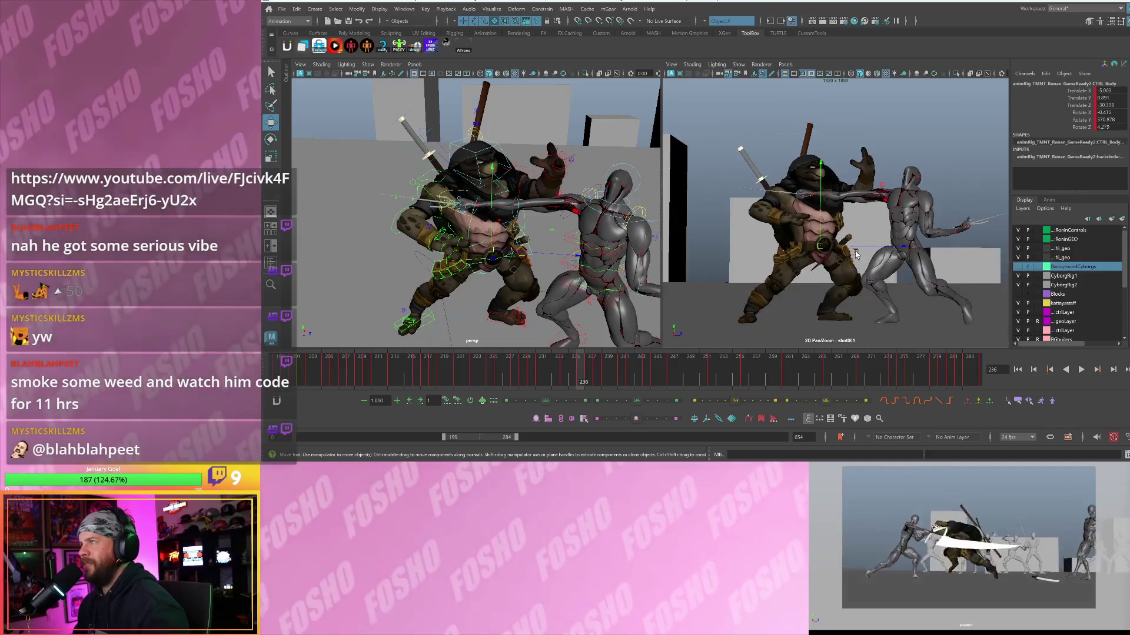
scroll(894, 259, "down", 3)
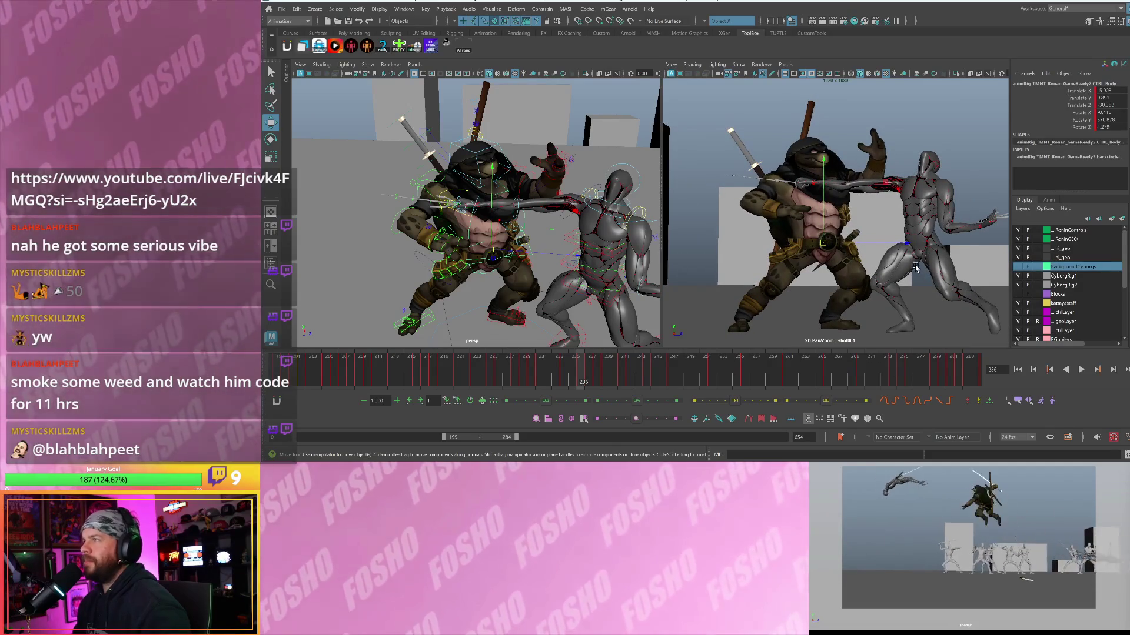
- Step between frames 235 and 236 to check the turtle's body pose
key("e")
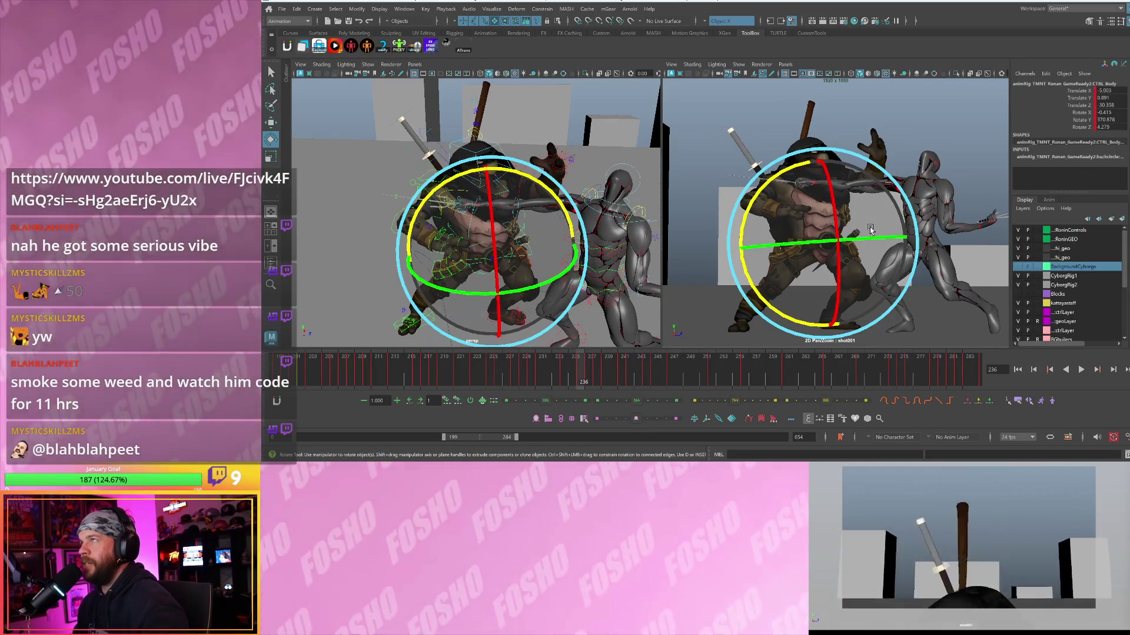
key("alt+comma")
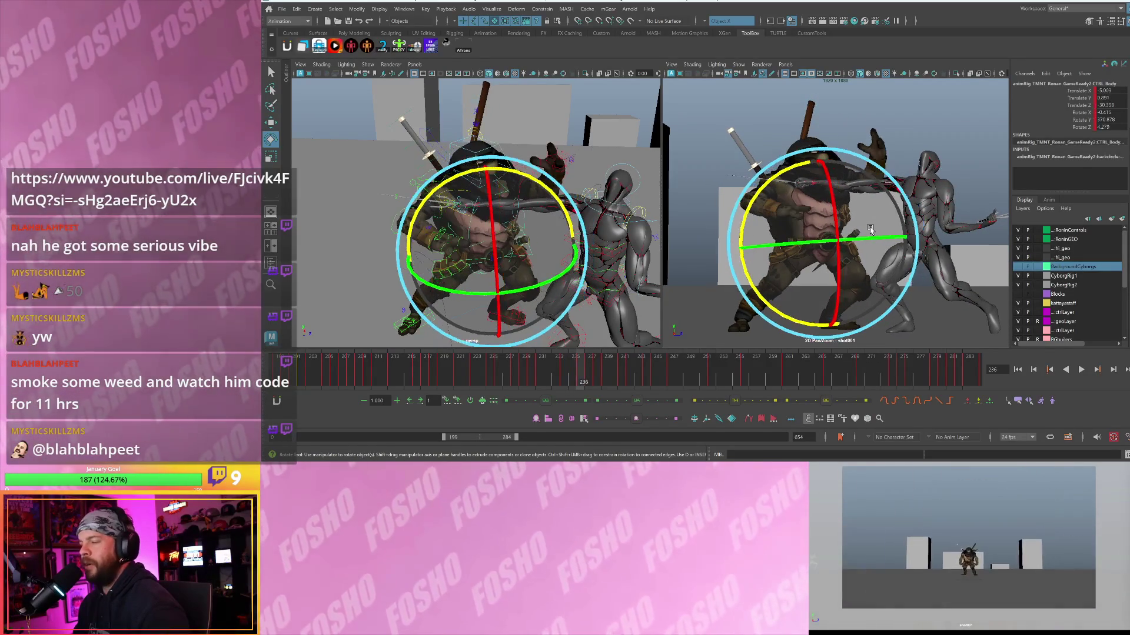
key("alt+period")
key("alt+period")
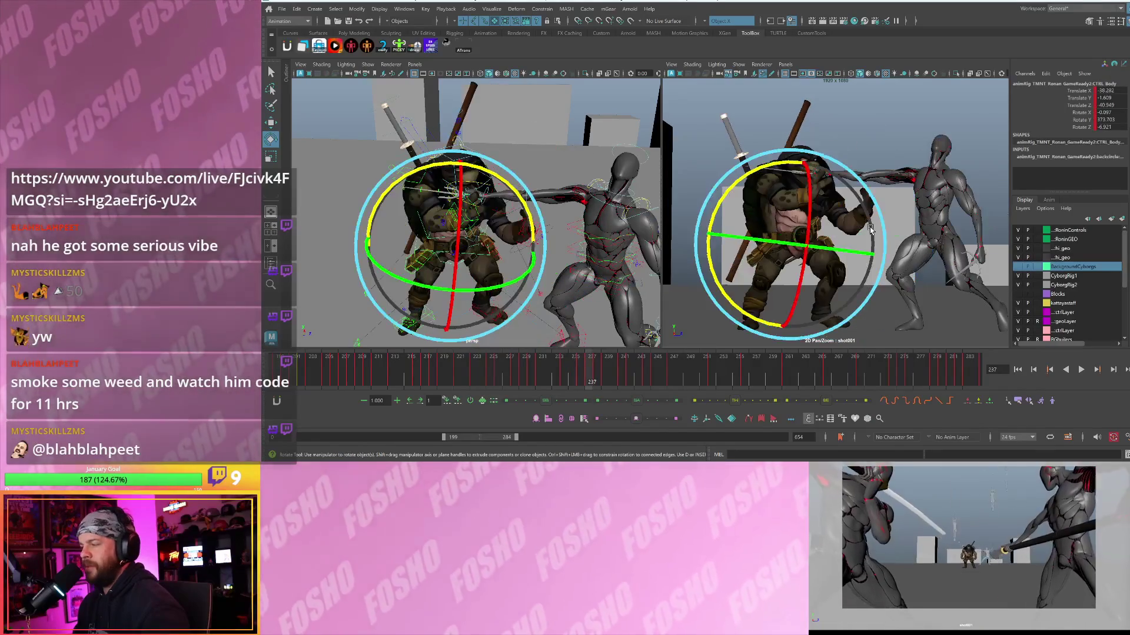
key("alt+comma")
key("alt+comma")
key("alt+period")
key("alt+comma")
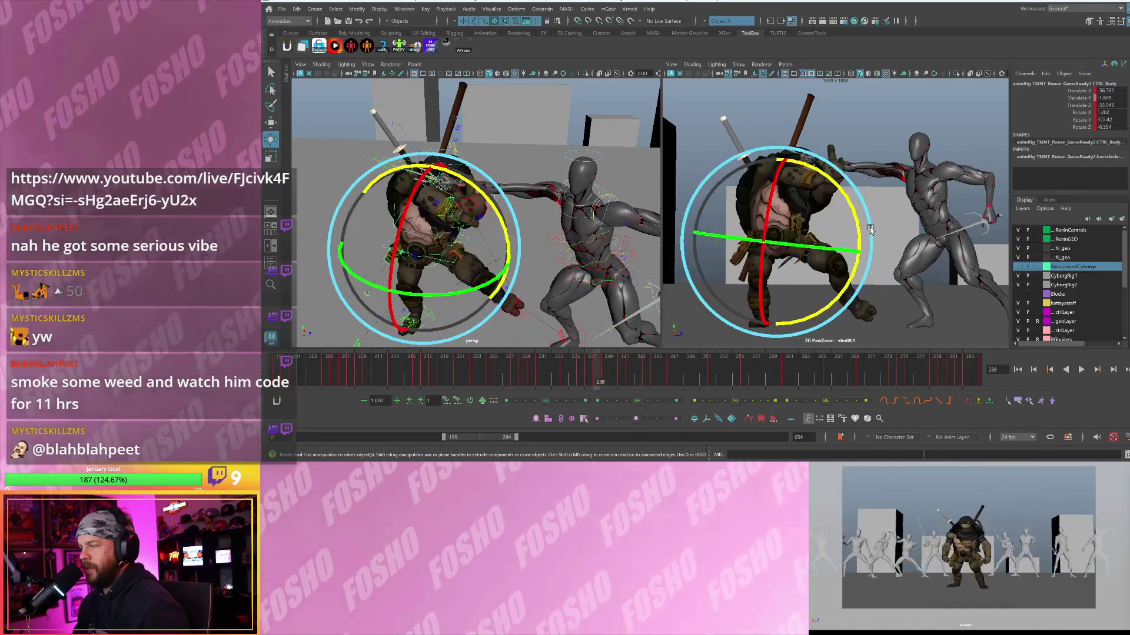
key("alt+period")
key("alt+period")
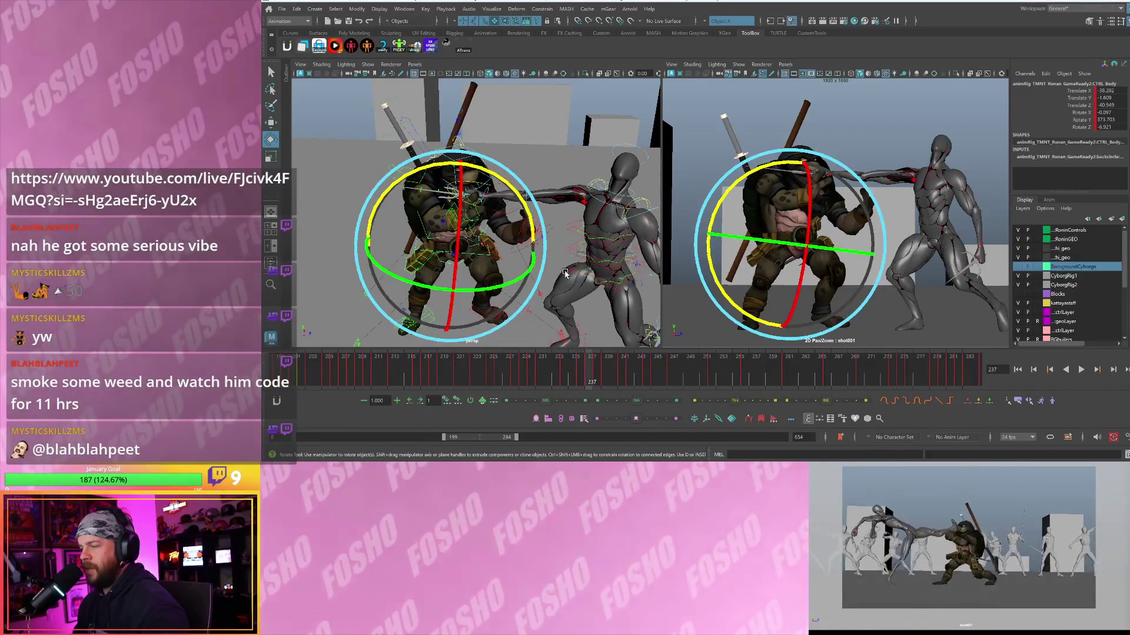
key("w")
- Shift CTRL_Body toward the cyborg along X, tilt it to 0.606, 374.188, -3.852, and review playback
left_click(483, 259)
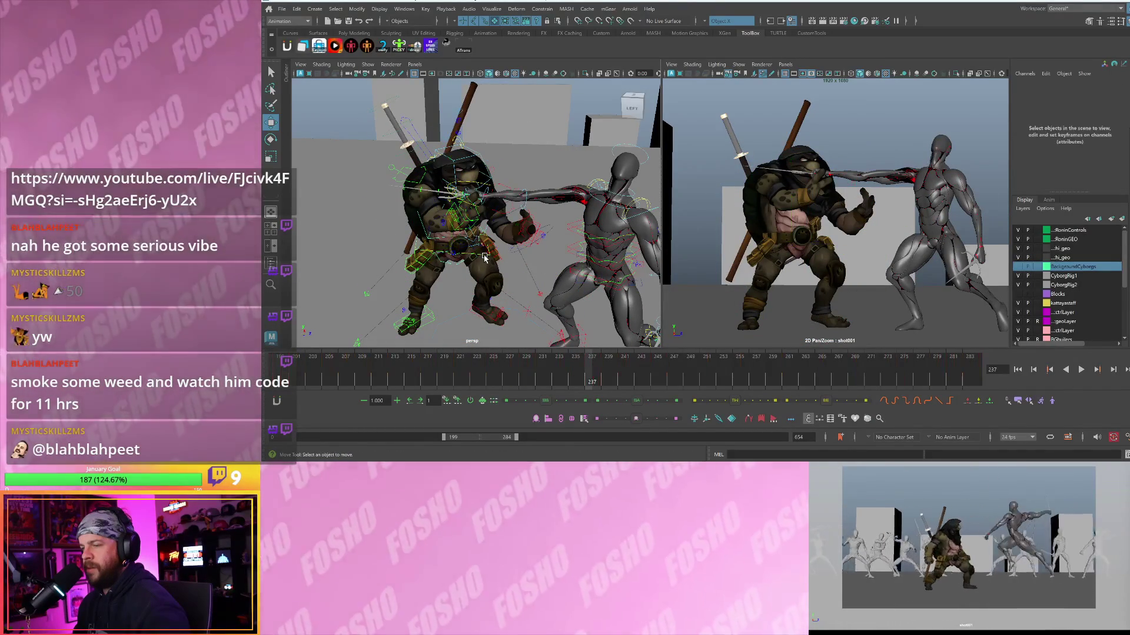
left_click(485, 257)
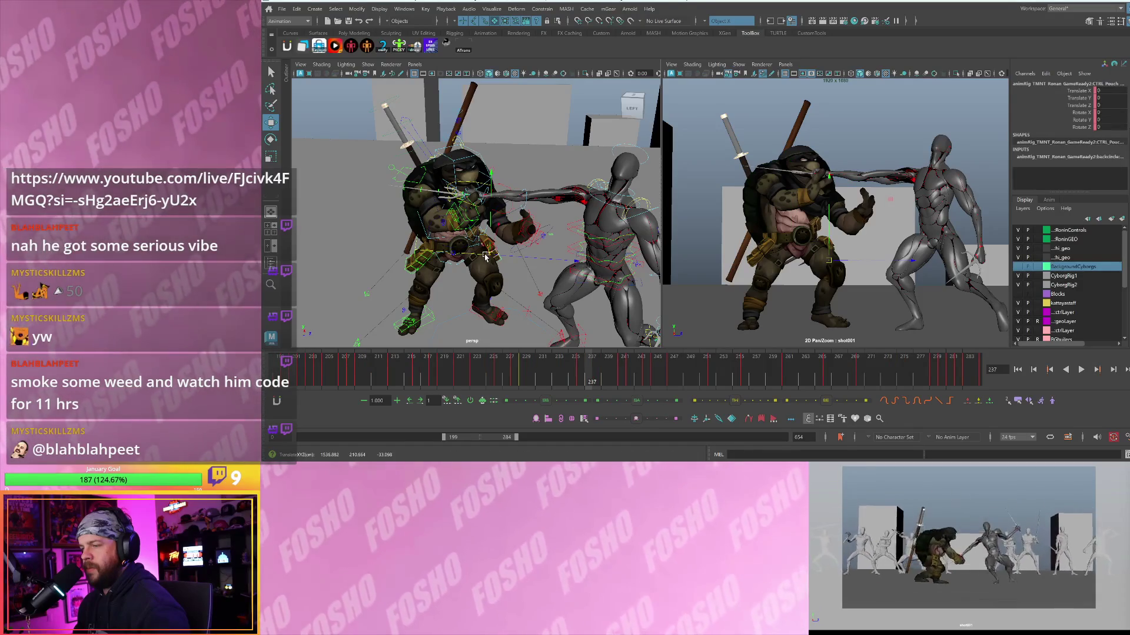
left_click(479, 257)
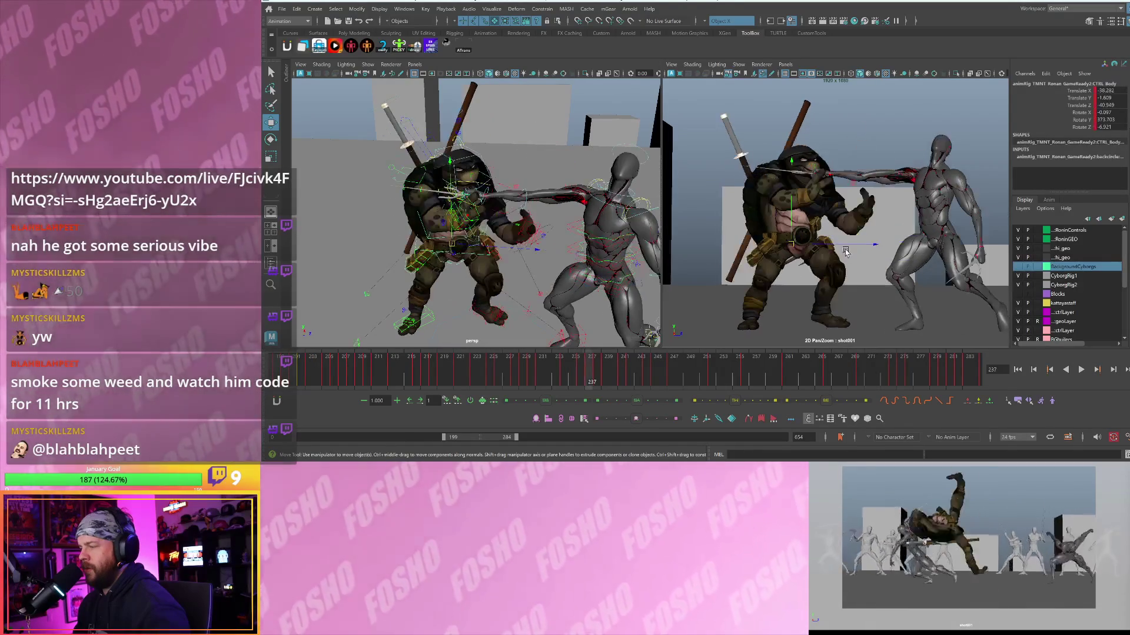
left_click_drag(844, 244, 856, 249)
key("e")
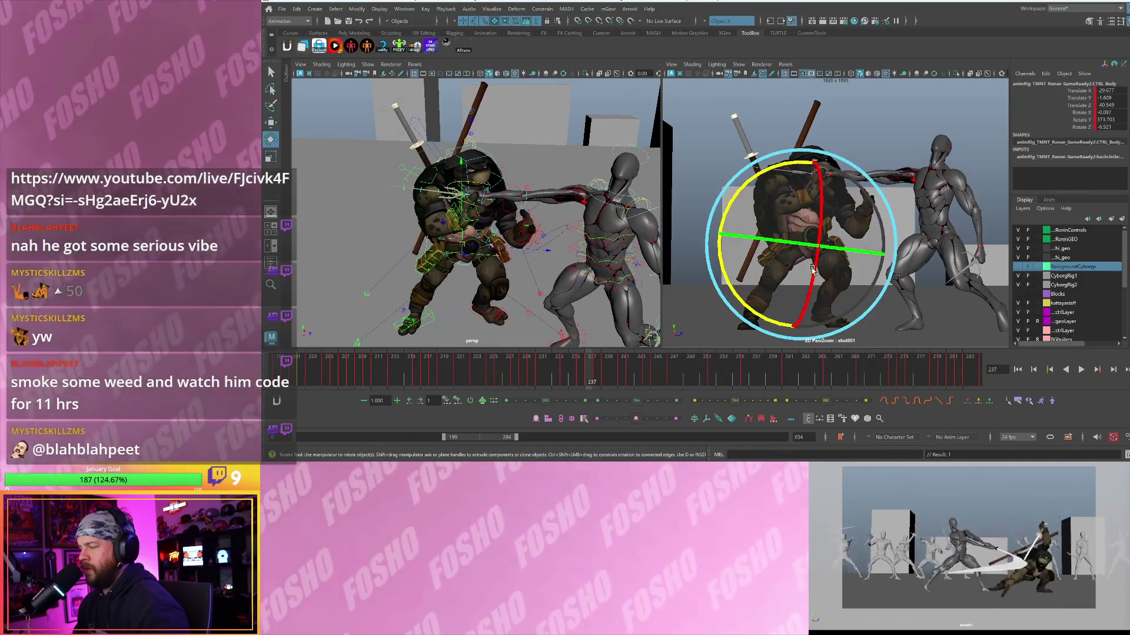
left_click(810, 271)
left_click_drag(782, 259, 746, 292)
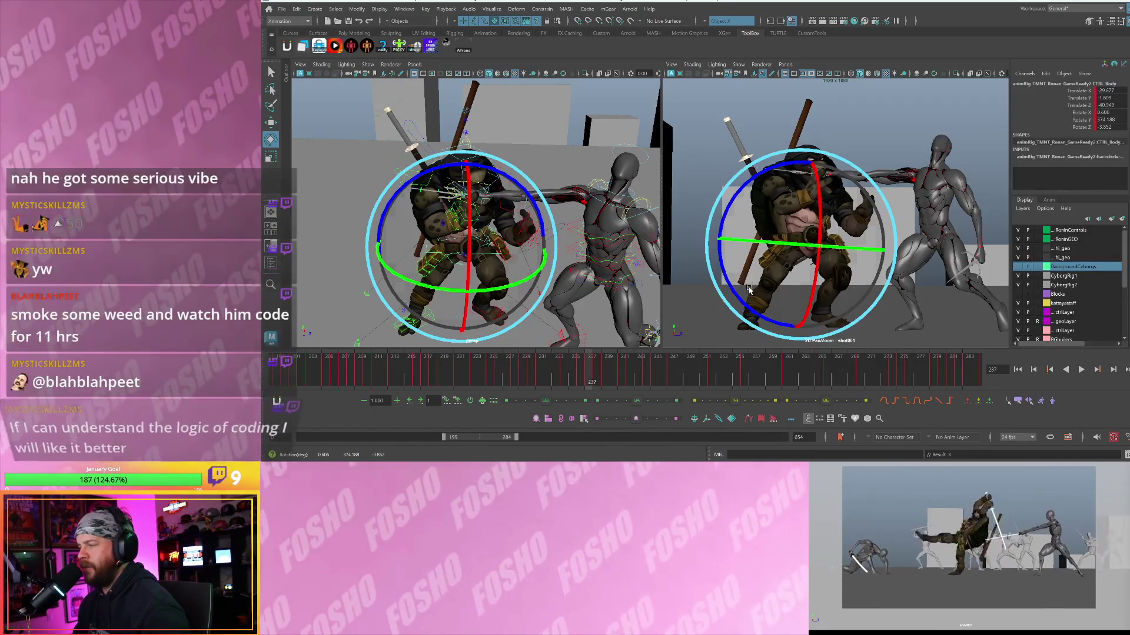
key("alt+v")
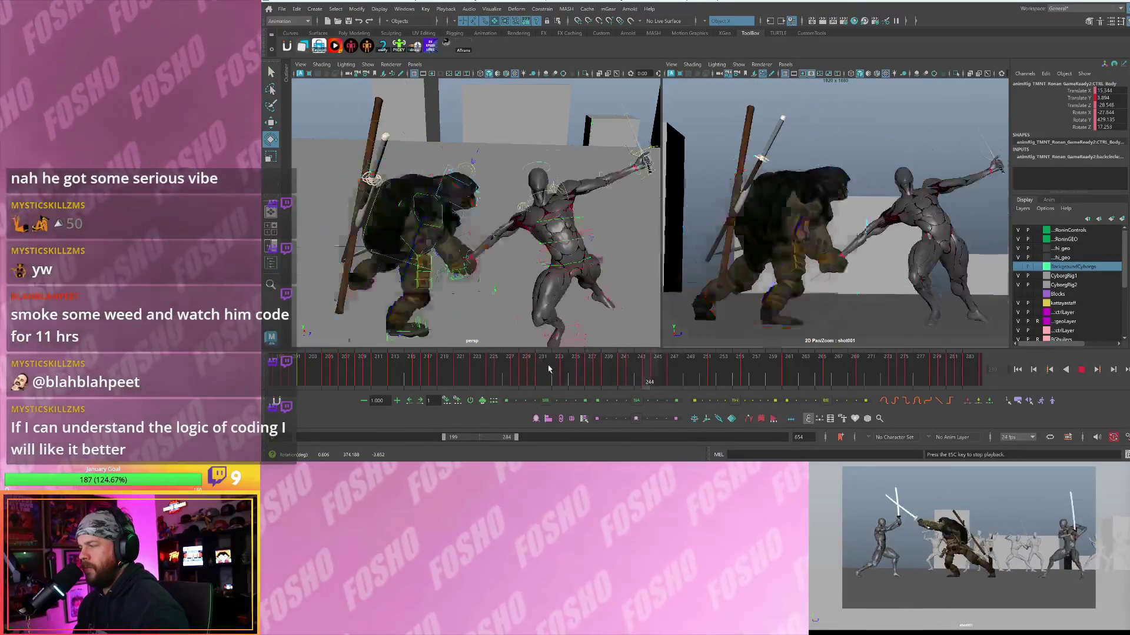
mouse_move(588, 377)
left_mouse_down()
mouse_move(557, 378)
mouse_move(580, 380)
left_mouse_up()
- Select the turtle's FK arm control and rotate it to a new angle
key("w")
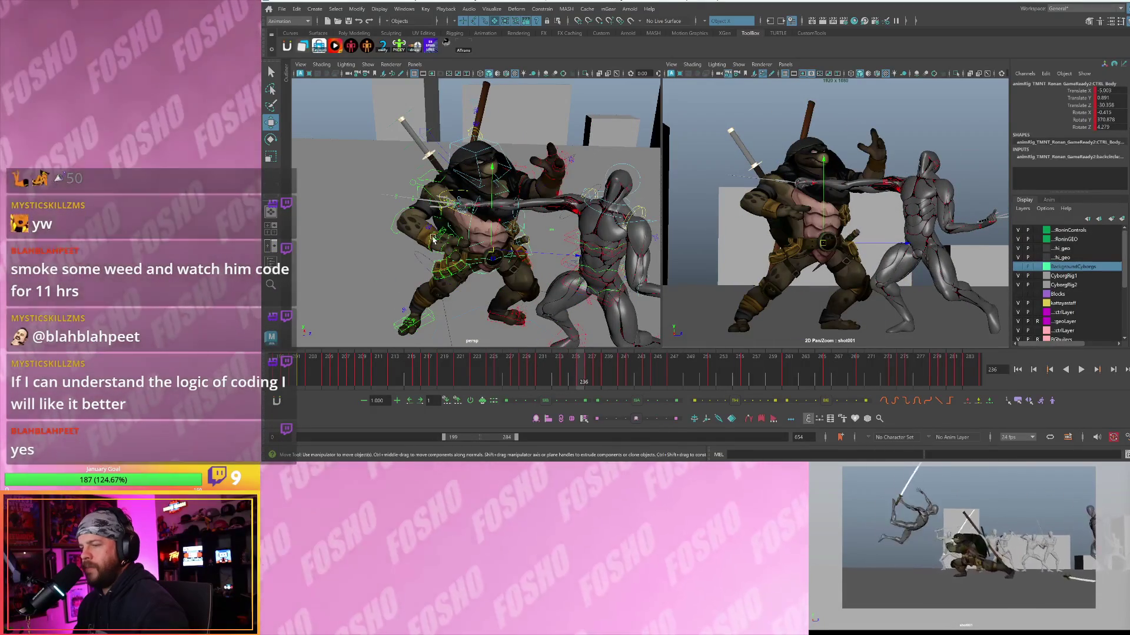
left_click(402, 218)
key("e")
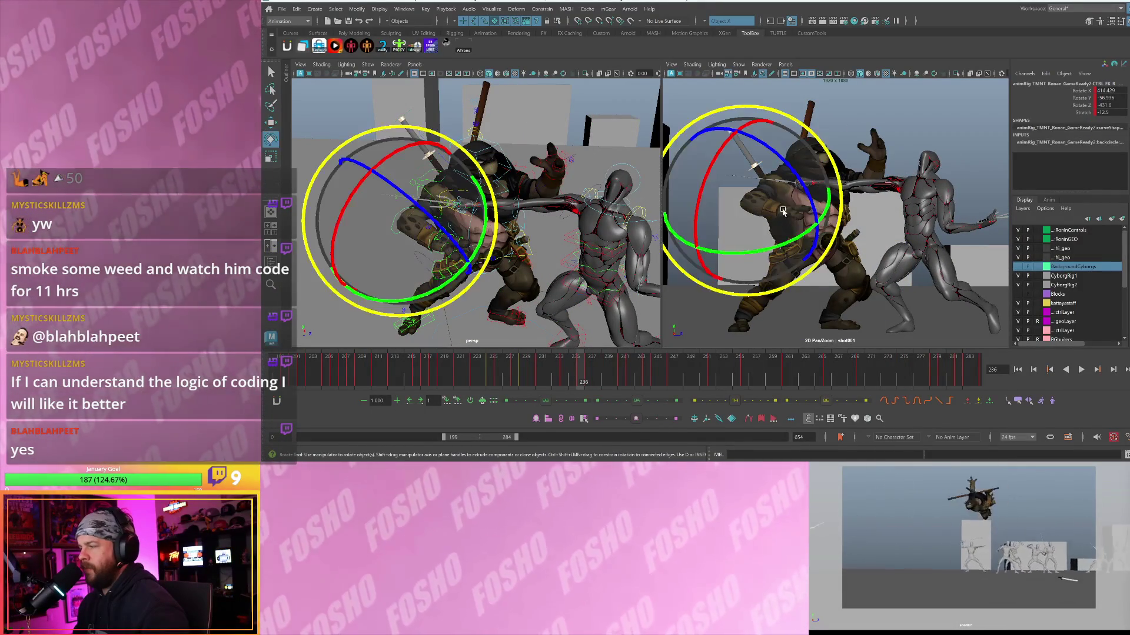
left_click_drag(768, 228, 760, 239)
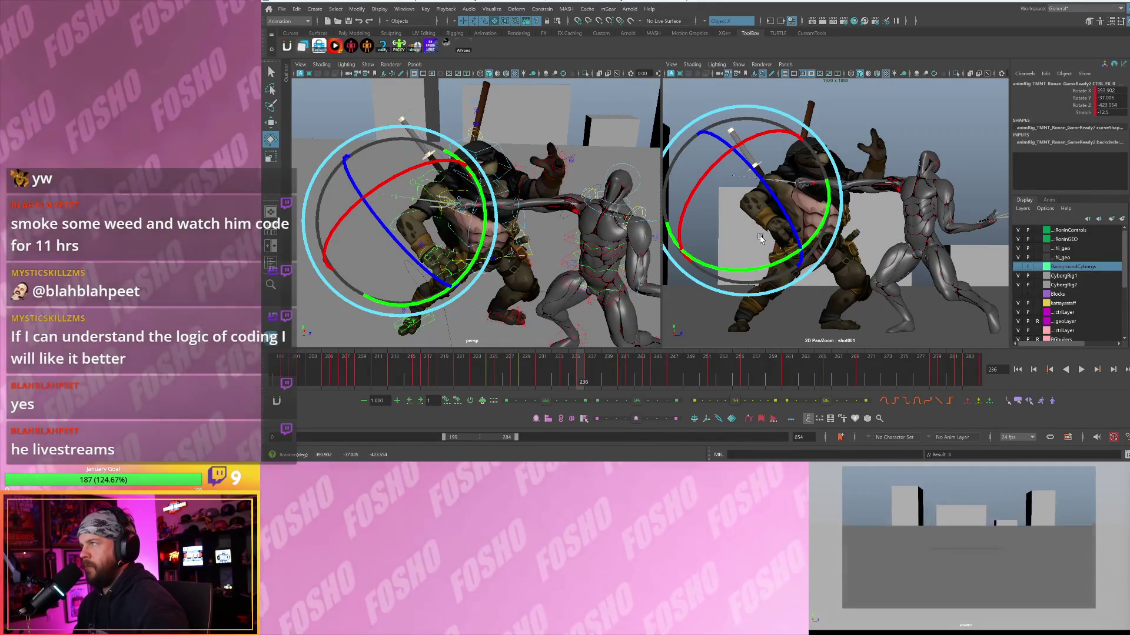
key("f")
scroll(522, 234, "down", 5)
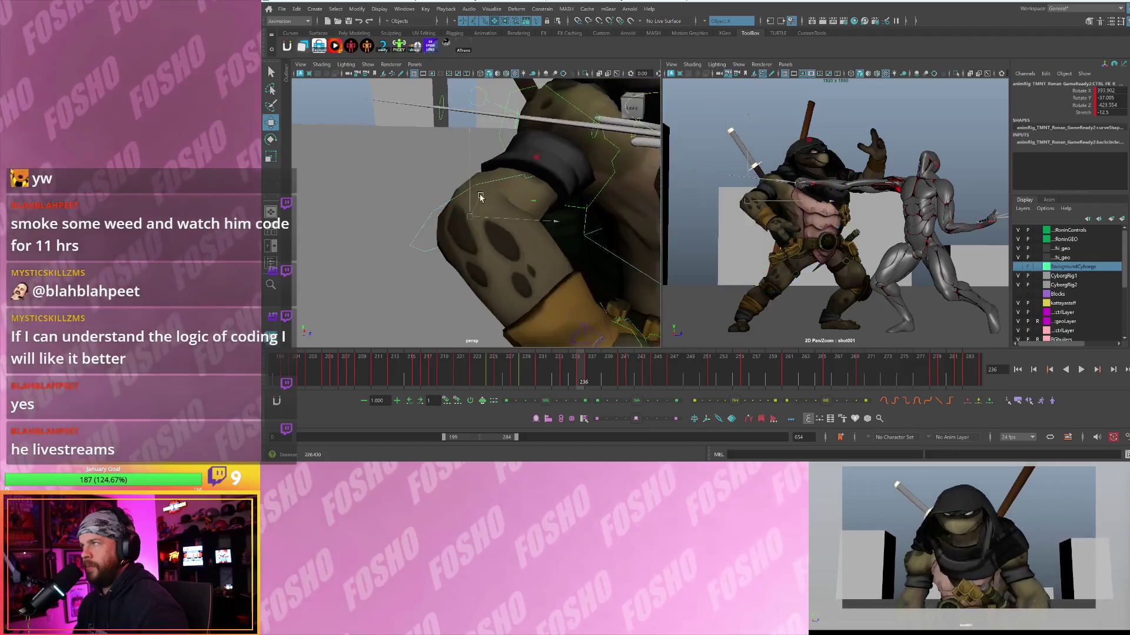
key("w")
left_click_drag(522, 234, 503, 208, "alt")
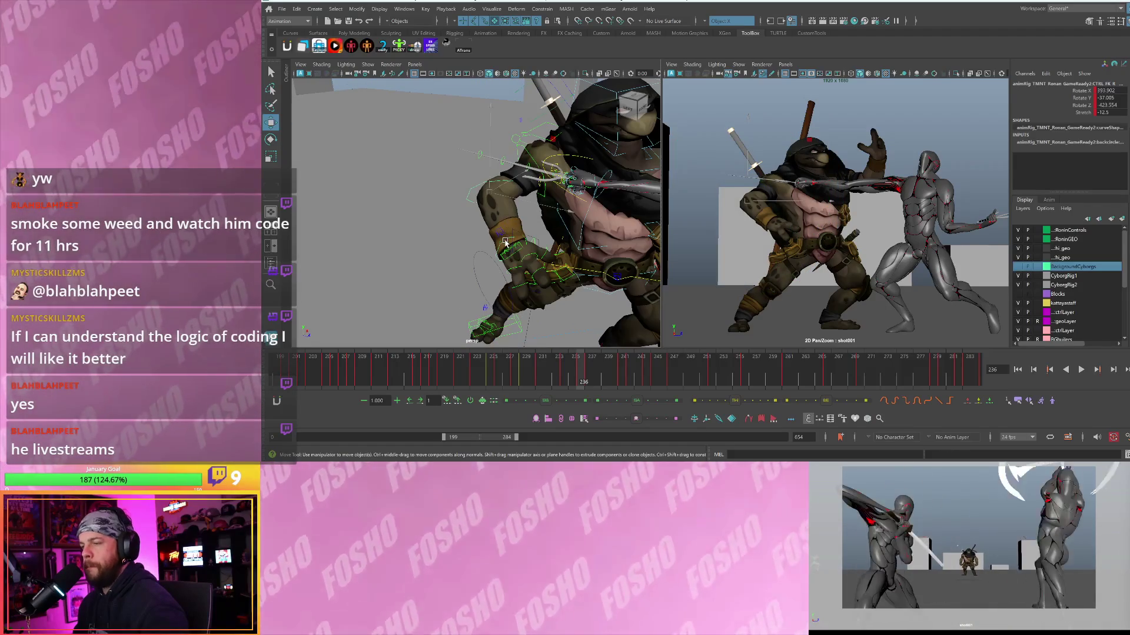
- Swing the arm into a guarding angle and key its rotation at frame 236
key("alt+comma")
key("e")
key("alt+period")
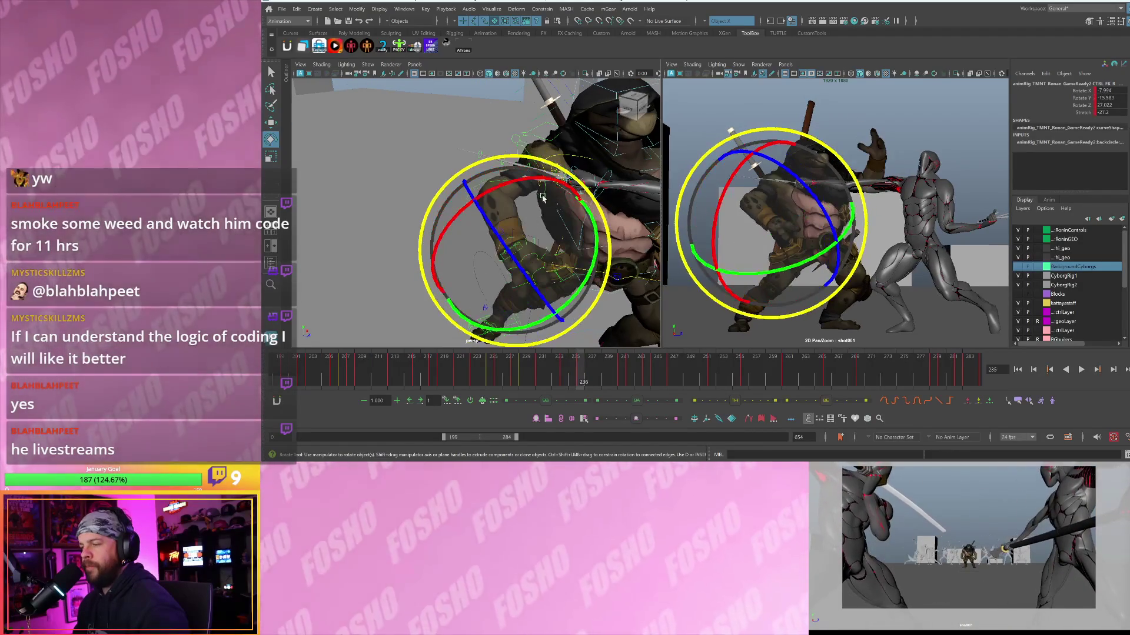
left_click_drag(734, 182, 734, 265)
key("s")
key("alt+comma")
key("alt+period")
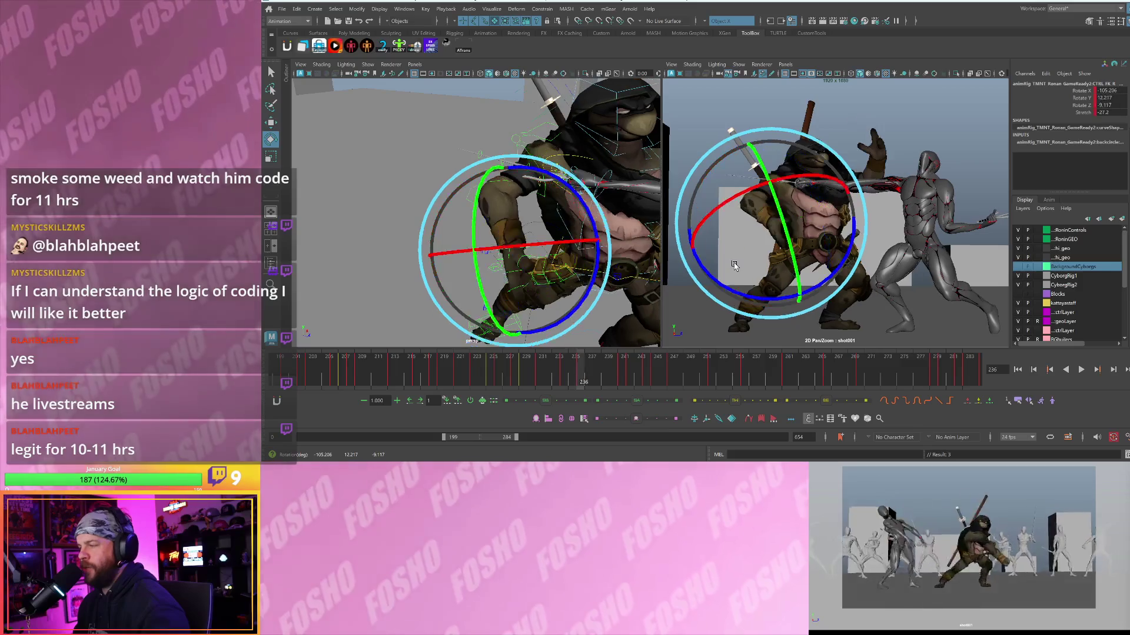
- Undo the last change and compare the pose at frame 232 against frame 236
key("ctrl+z")
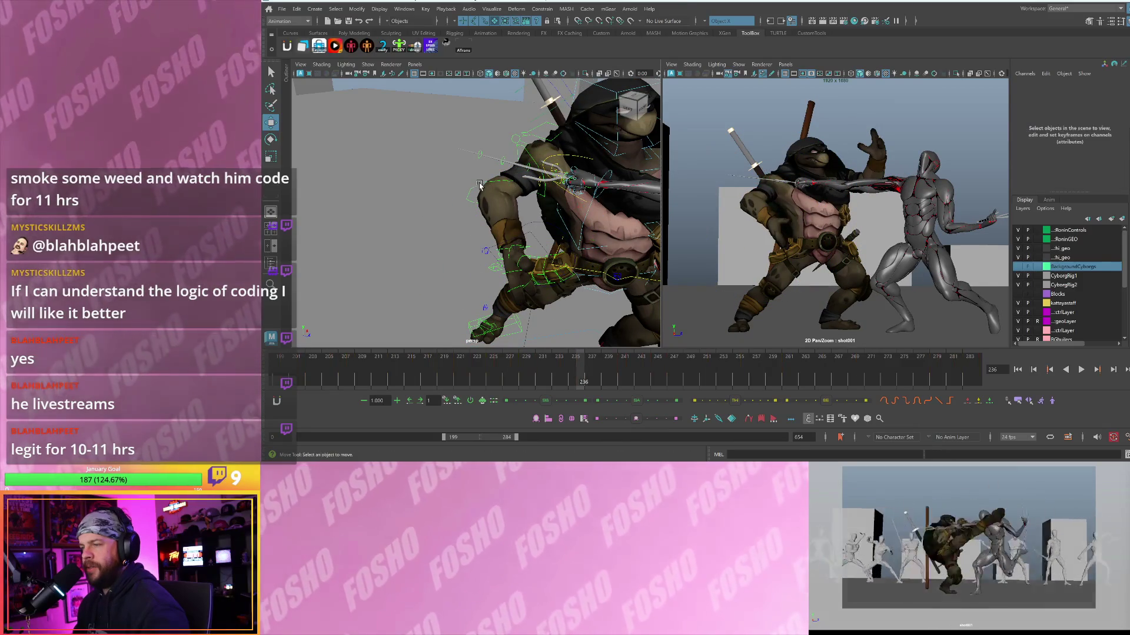
key("e")
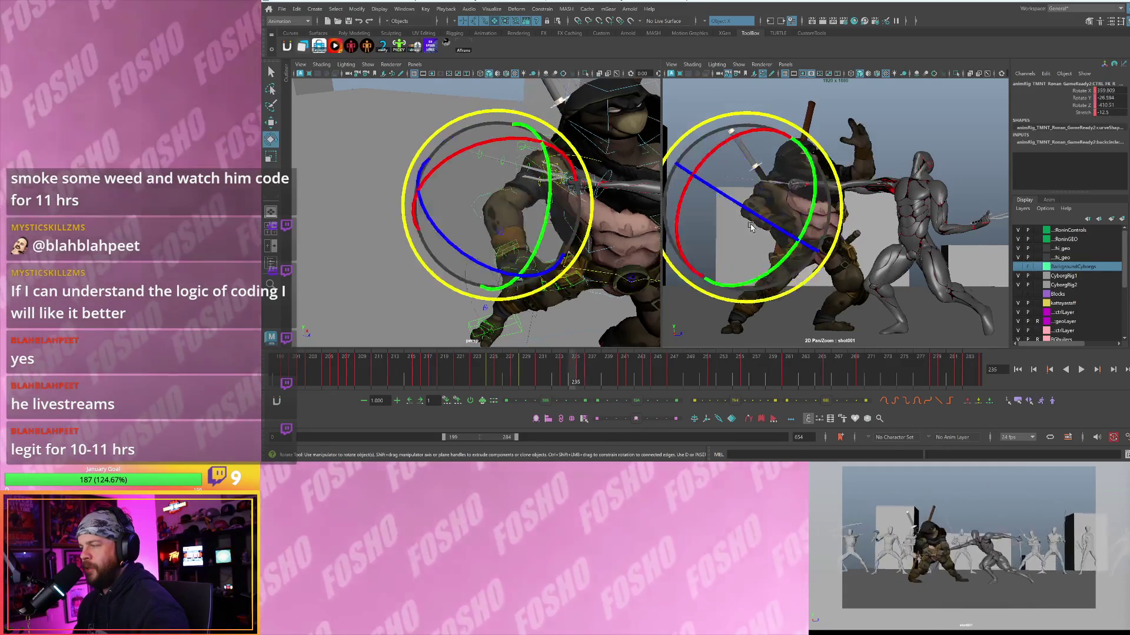
key("w")
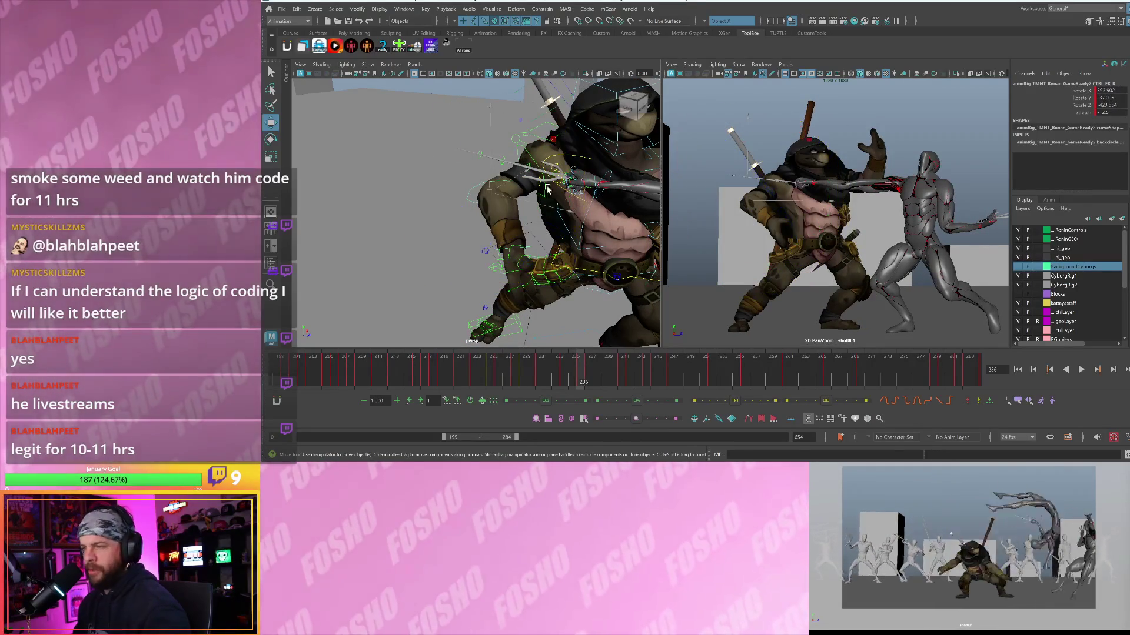
key("e")
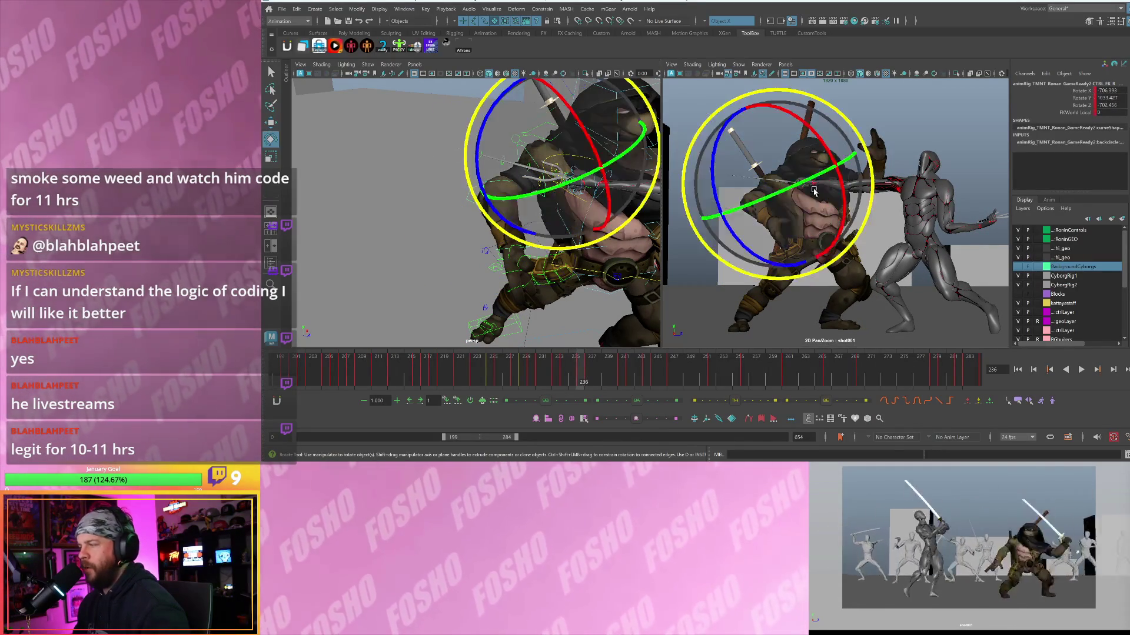
key("w")
key("comma")
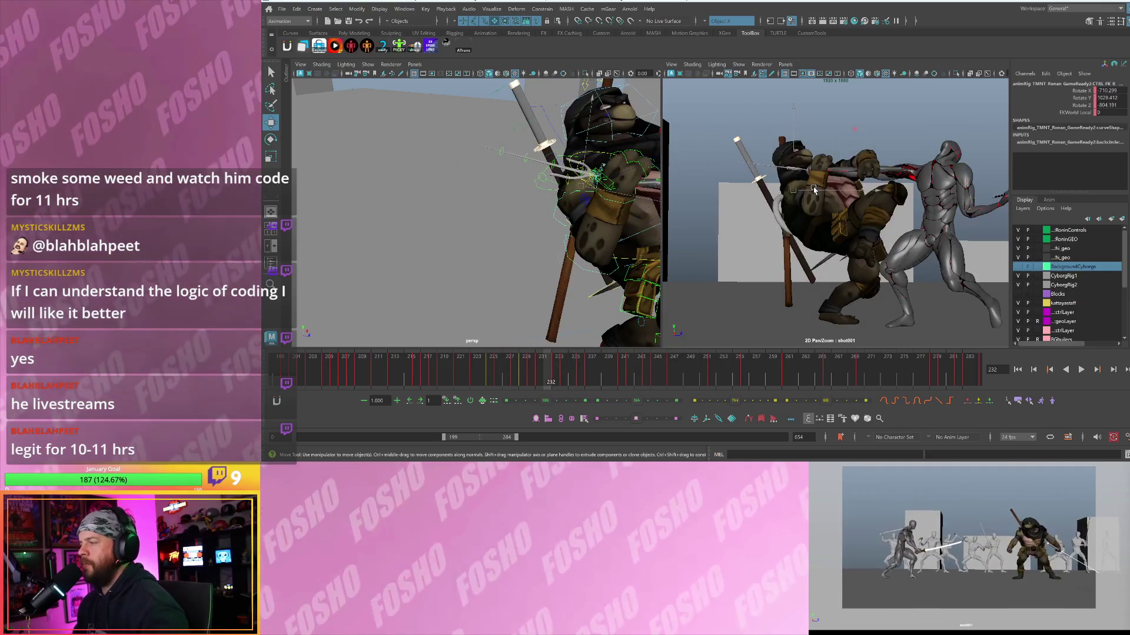
key("period")
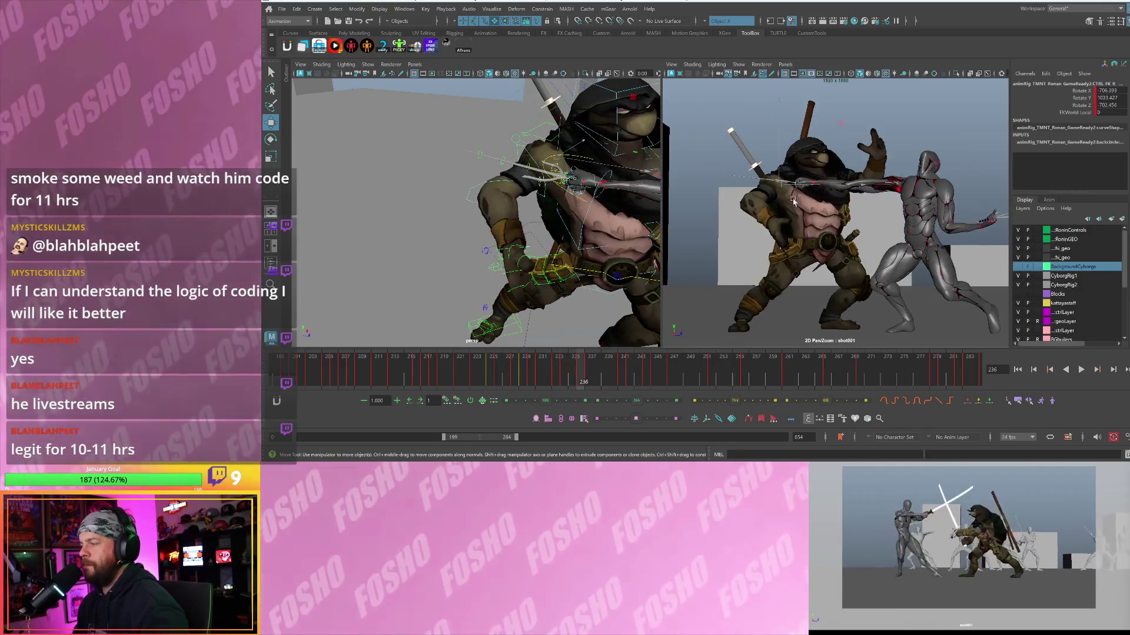
- Refine the control's rotation, check neighbouring frames 235–238, and play back the exchange
key("e")
left_click_drag(794, 202, 742, 156)
key("w")
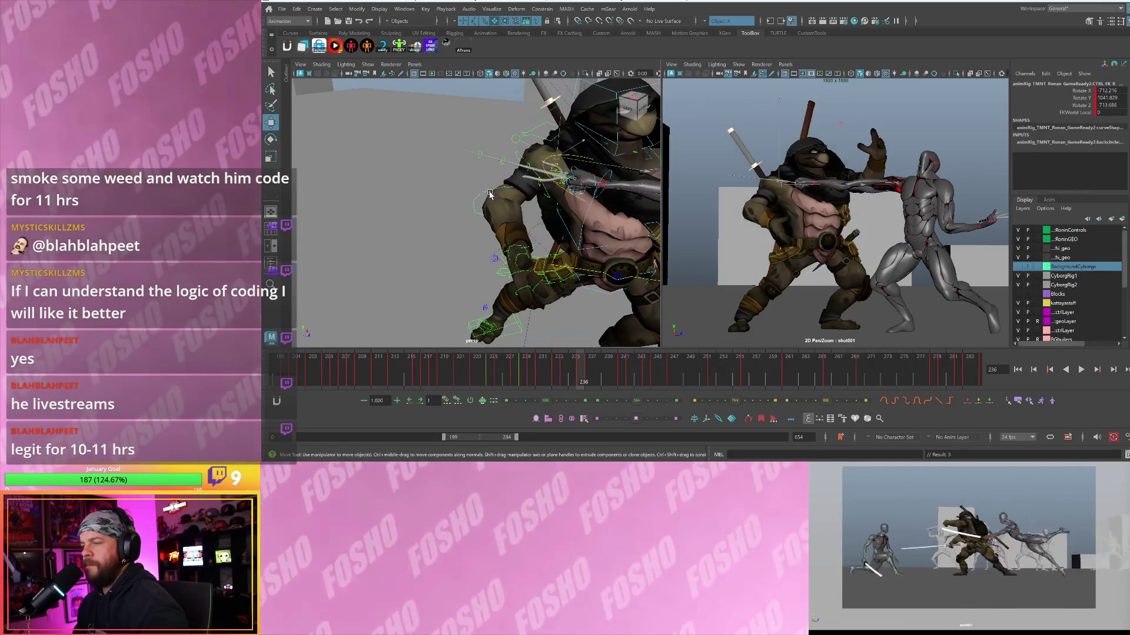
key("alt+comma")
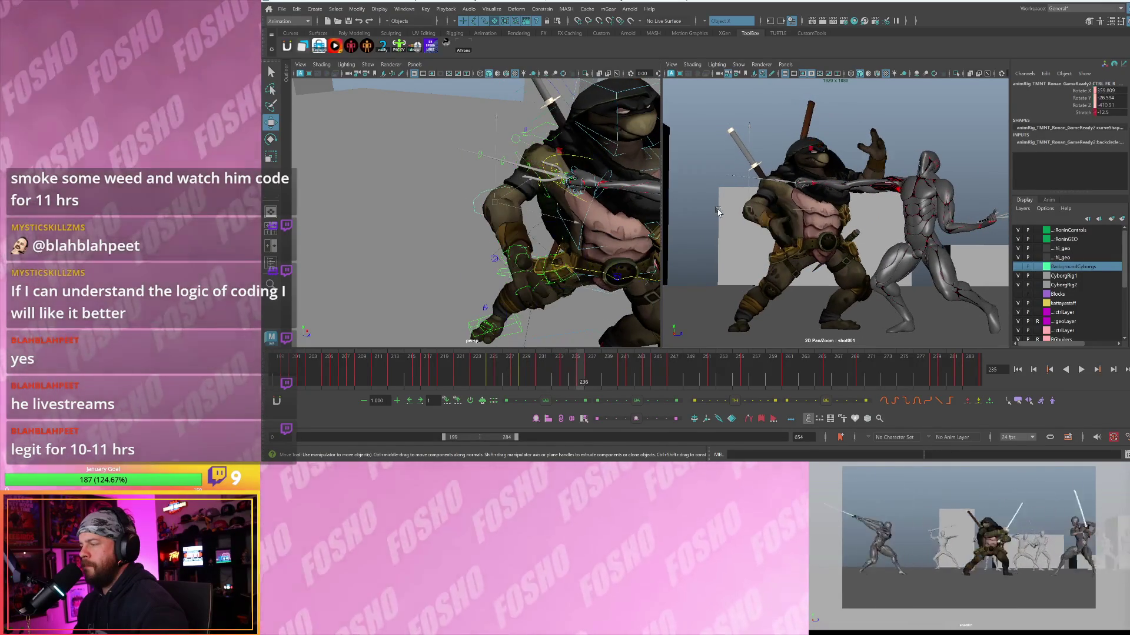
key("e")
key("alt+period")
key("alt+period")
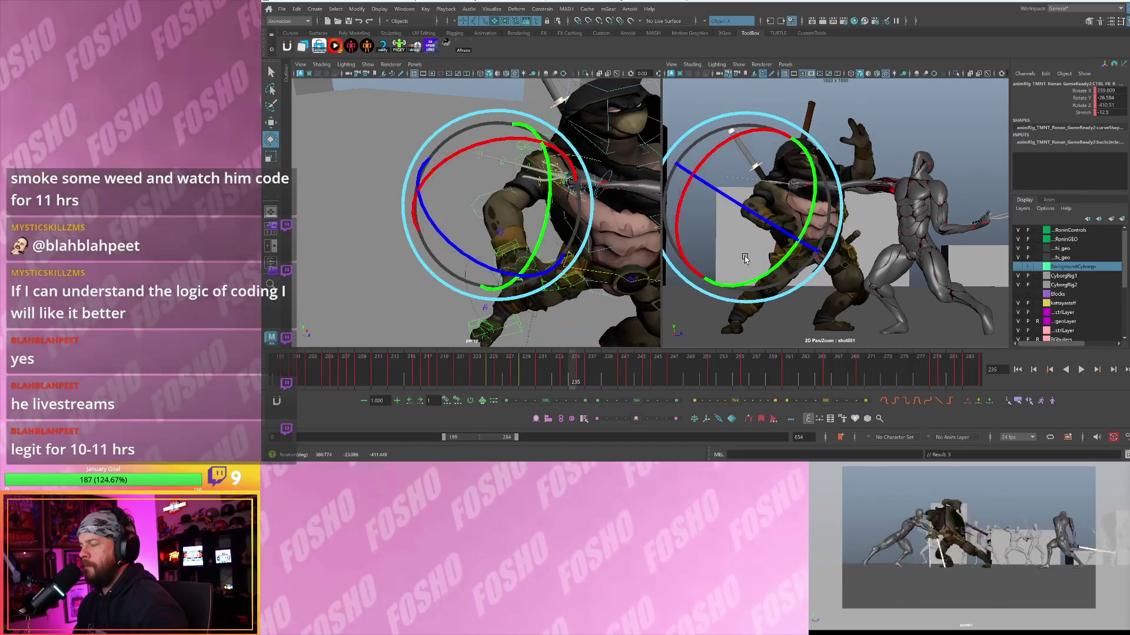
key("alt+v")
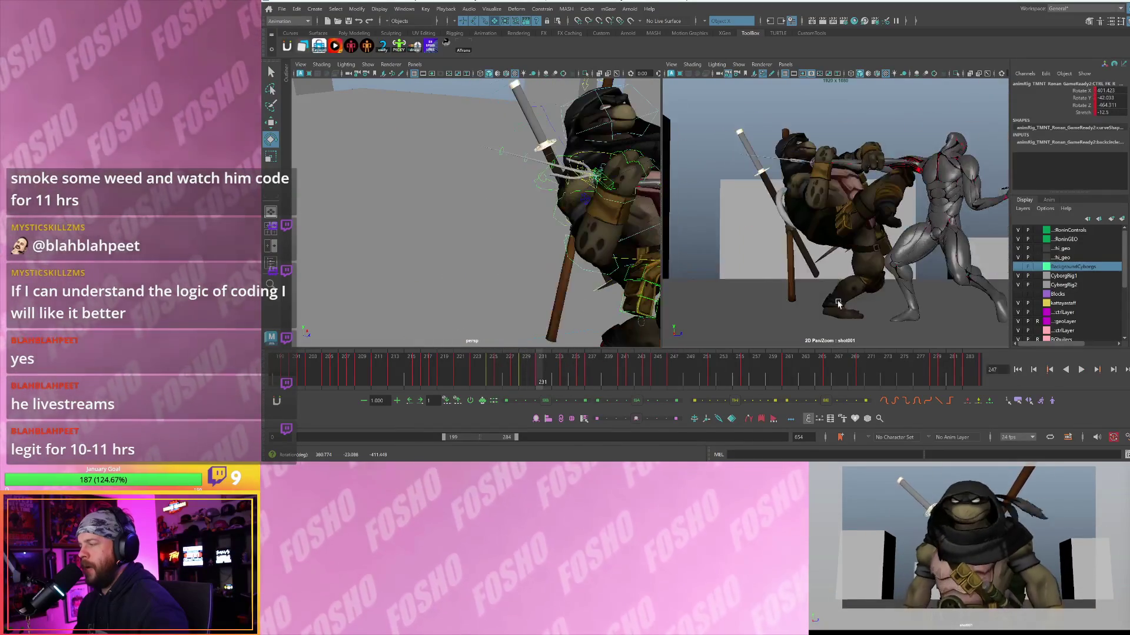
key("Escape")
middle_click_drag(879, 268, 803, 274)
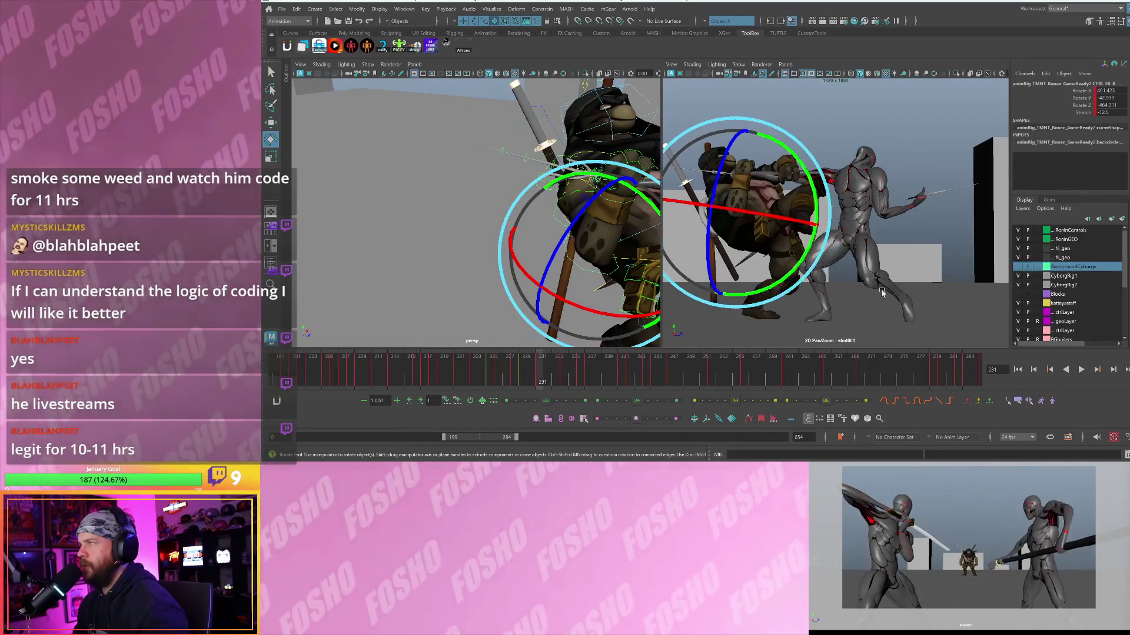